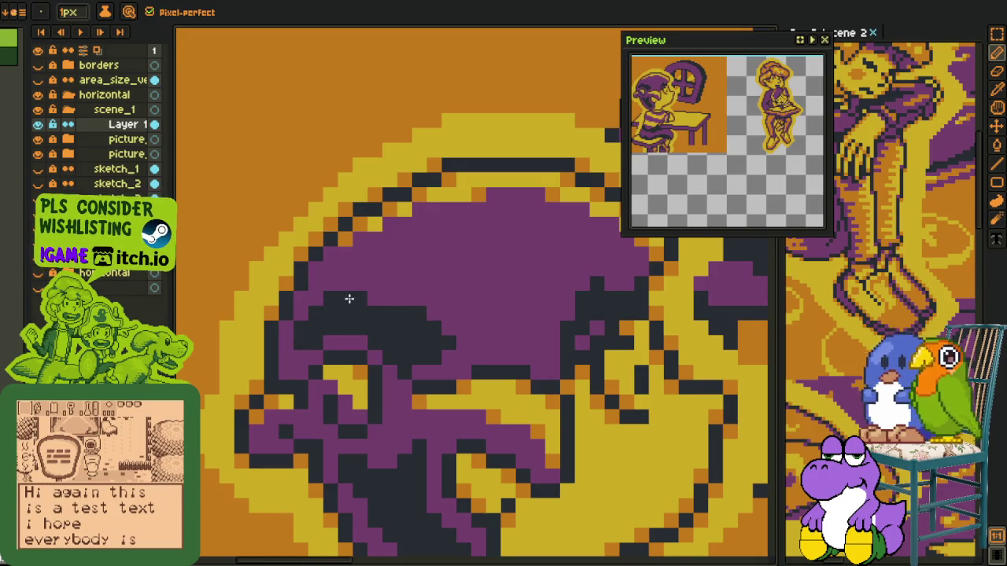
Recolour a dark pixel on the boy's shirt purple.
{"action": "left_click", "coordinate": [379, 303]}
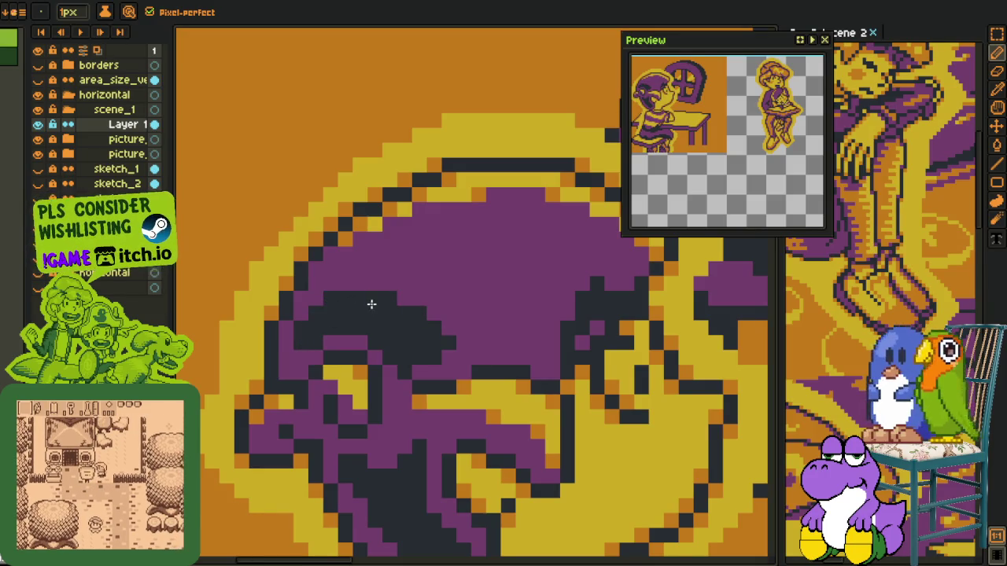
{"action": "scroll", "coordinate": [398, 302], "scroll_direction": "down", "scroll_amount": 5}
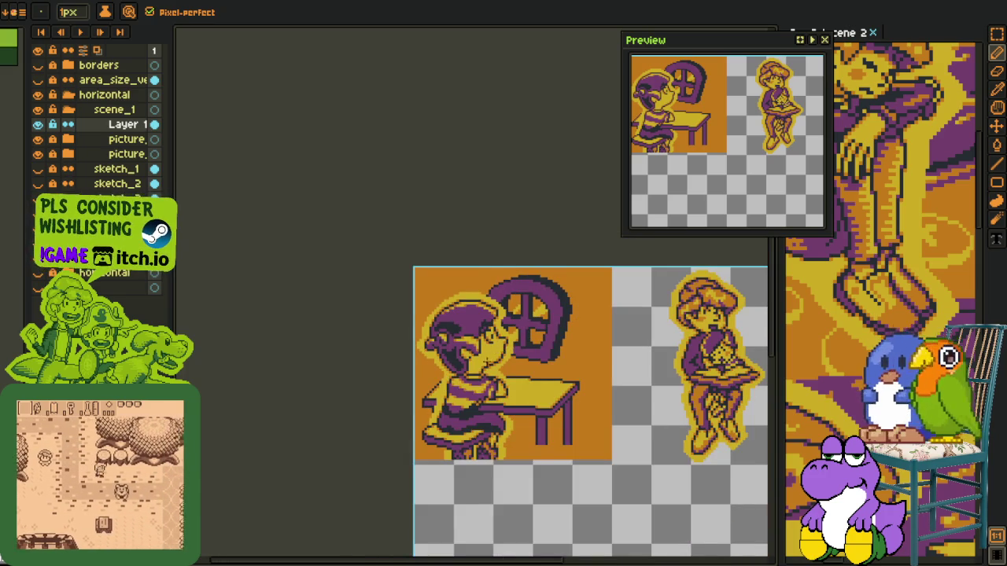
{"action": "scroll", "coordinate": [472, 369], "scroll_direction": "up", "scroll_amount": 2}
{"action": "scroll", "coordinate": [459, 385], "scroll_direction": "down", "scroll_amount": 2}
{"action": "scroll", "coordinate": [458, 386], "scroll_direction": "up", "scroll_amount": 1}
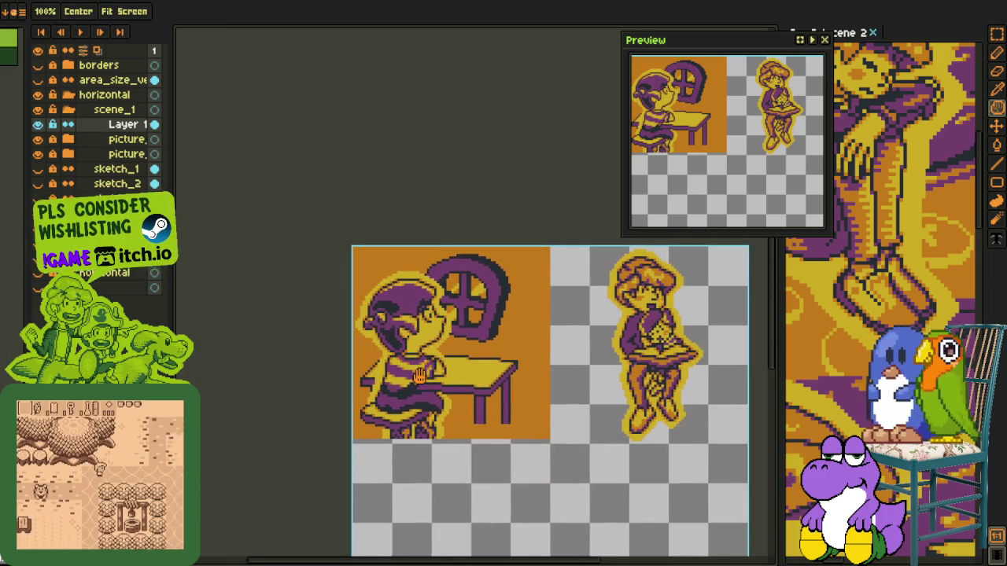
{"action": "scroll", "coordinate": [440, 389], "scroll_direction": "up", "scroll_amount": 2}
{"action": "scroll", "coordinate": [409, 398], "scroll_direction": "up", "scroll_amount": 2}
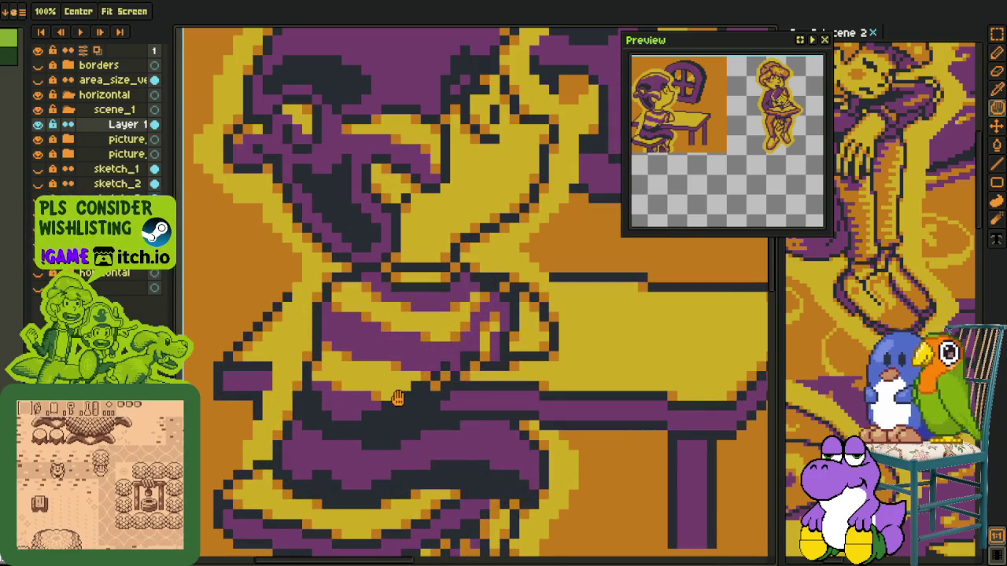
Paint an orange line across the torso and turn a run of yellow shirt pixels orange.
{"action": "key", "text": "b"}
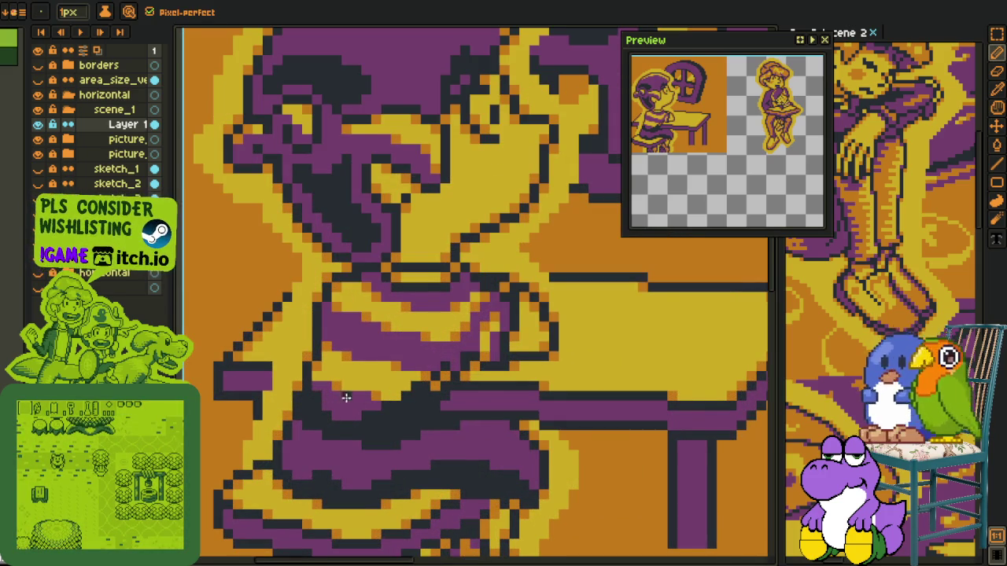
{"action": "scroll", "coordinate": [335, 395], "scroll_direction": "down", "scroll_amount": 3}
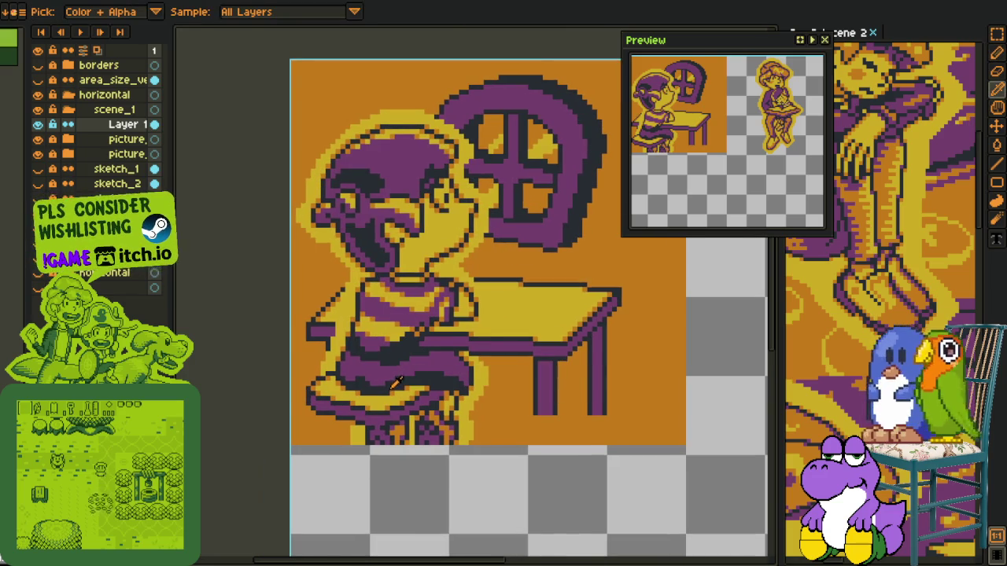
{"action": "scroll", "coordinate": [397, 383], "scroll_direction": "up", "scroll_amount": 2}
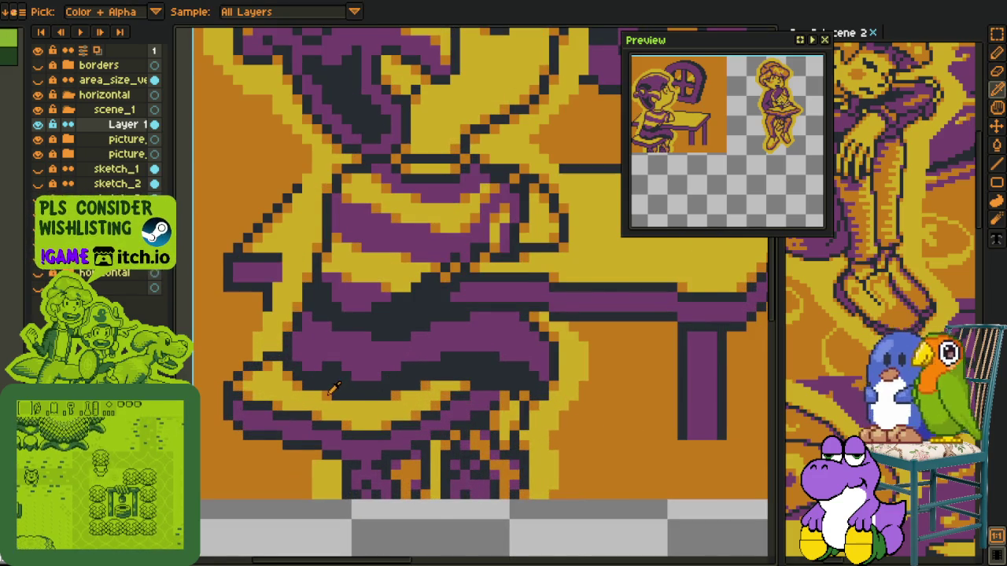
{"action": "scroll", "coordinate": [332, 391], "scroll_direction": "up", "scroll_amount": 1}
{"action": "left_click_drag", "start_coordinate": [327, 408], "coordinate": [433, 409]}
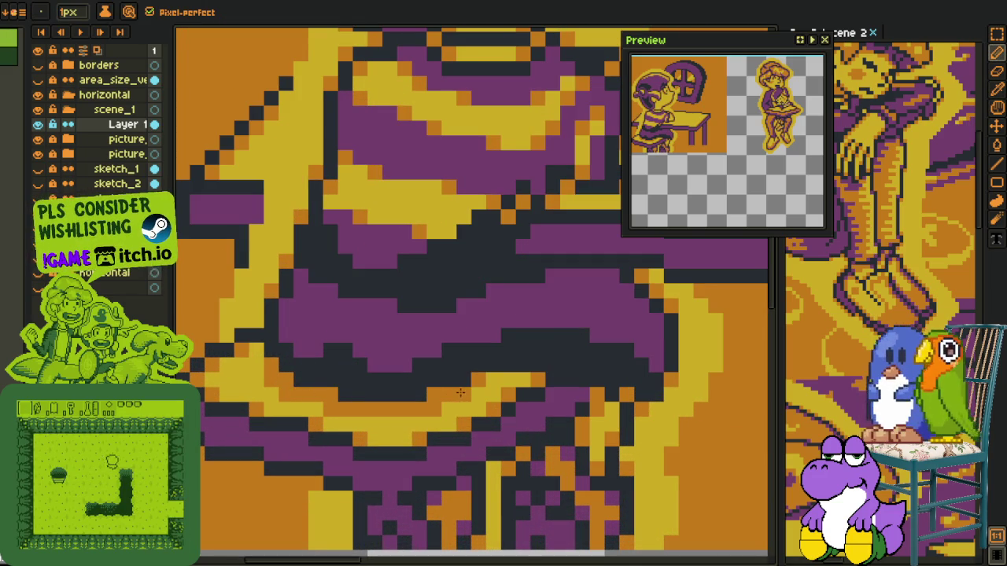
{"action": "left_click_drag", "start_coordinate": [484, 378], "coordinate": [515, 376]}
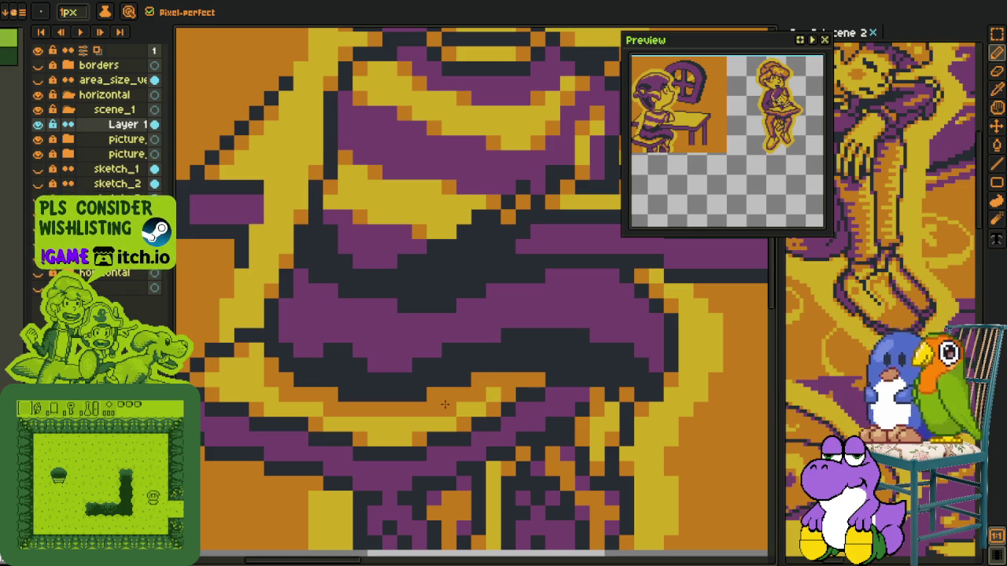
{"action": "left_click", "coordinate": [418, 359], "text": "alt"}
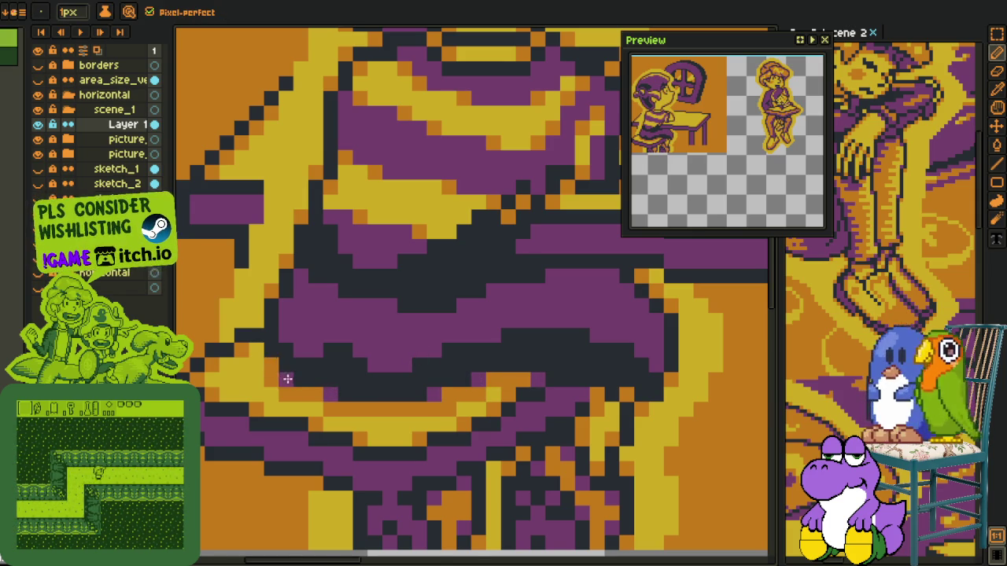
{"action": "scroll", "coordinate": [277, 365], "scroll_direction": "down", "scroll_amount": 5}
{"action": "scroll", "coordinate": [394, 350], "scroll_direction": "up", "scroll_amount": 4}
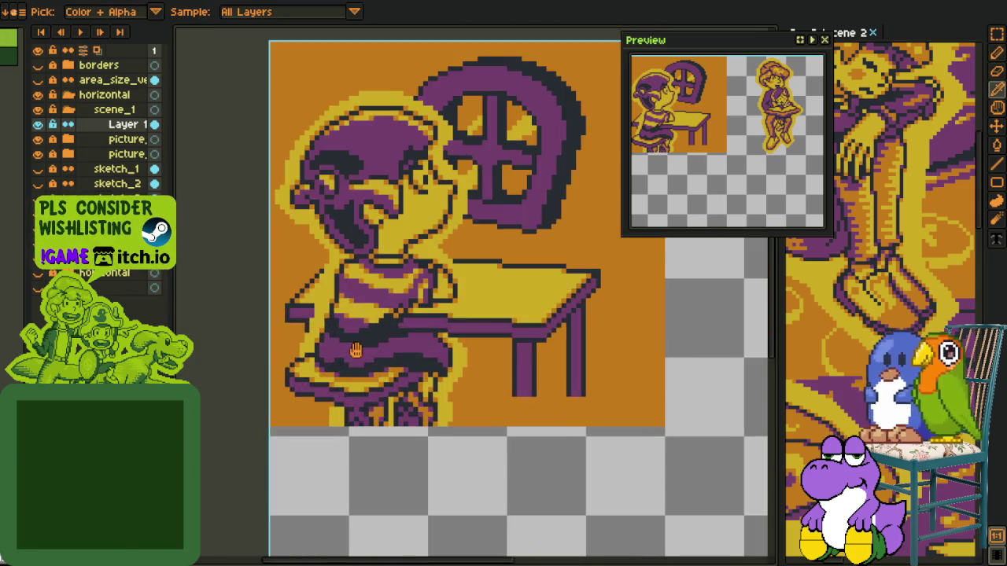
{"action": "scroll", "coordinate": [393, 350], "scroll_direction": "up", "scroll_amount": 1}
Replace the dark colour with purple inside a rectangle over the lower shirt stripes.
{"action": "key", "text": "m"}
{"action": "left_click_drag", "start_coordinate": [285, 301], "coordinate": [439, 389]}
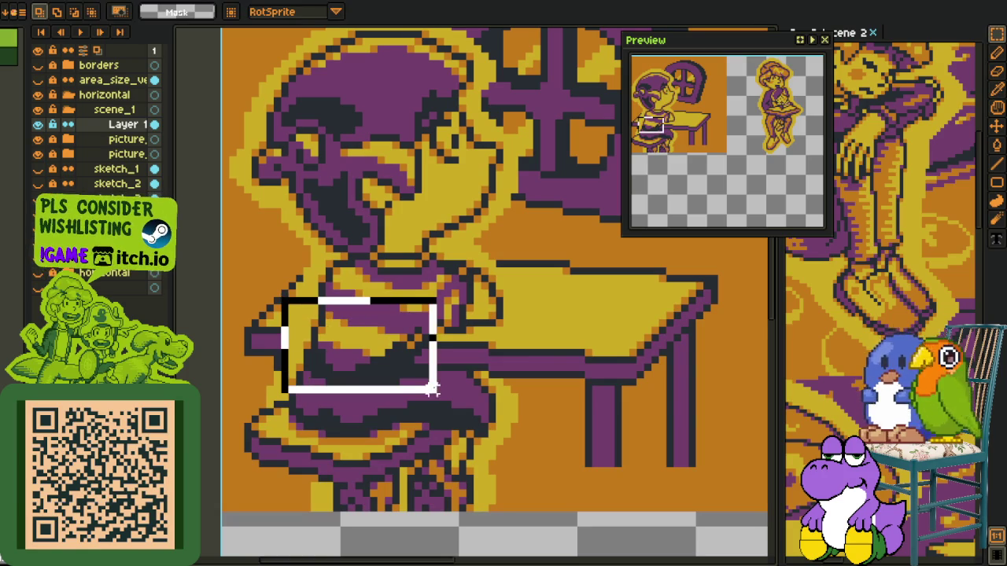
{"action": "key", "text": "o"}
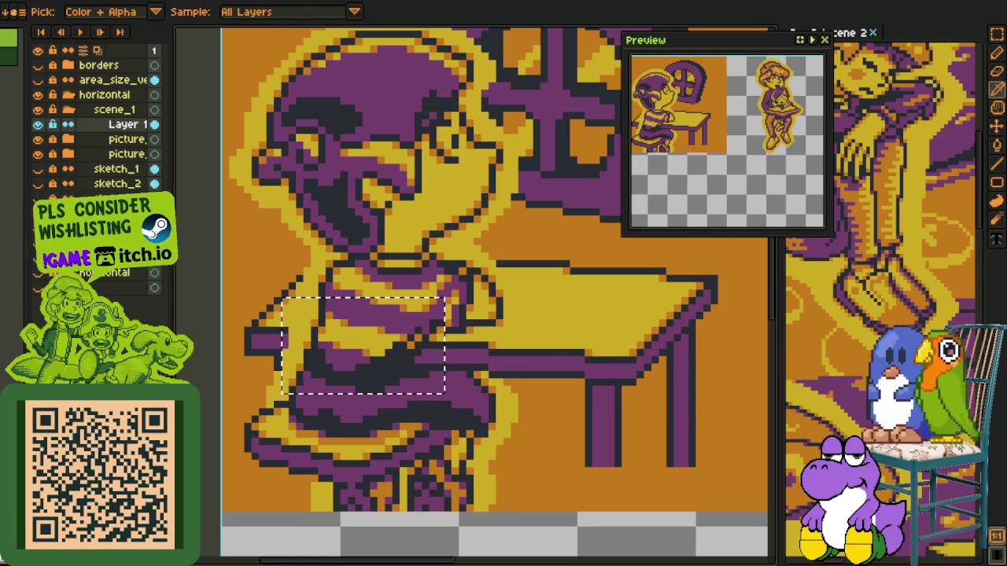
{"action": "key", "text": "shift+r"}
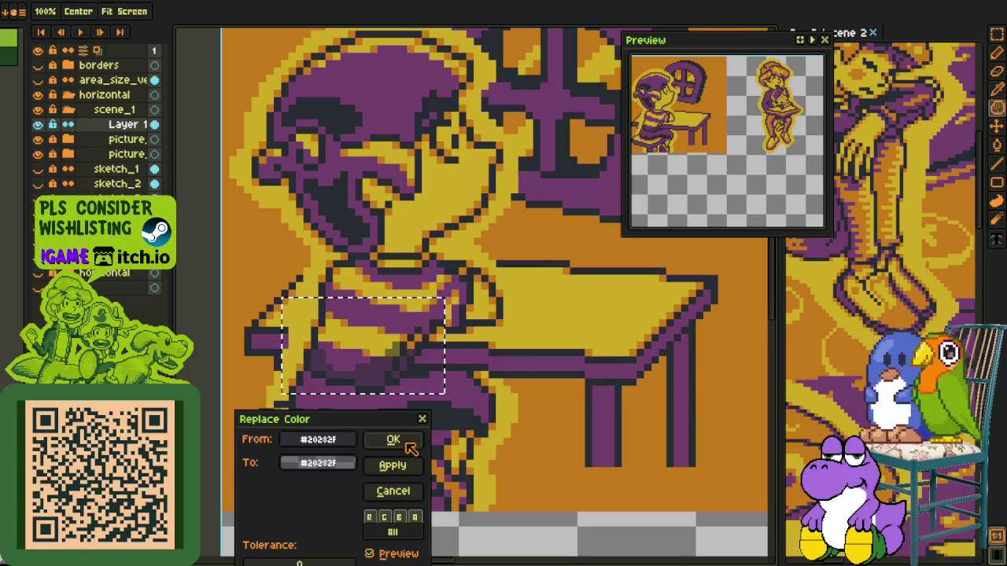
{"action": "left_click", "coordinate": [395, 438]}
{"action": "scroll", "coordinate": [366, 424], "scroll_direction": "down", "scroll_amount": 2}
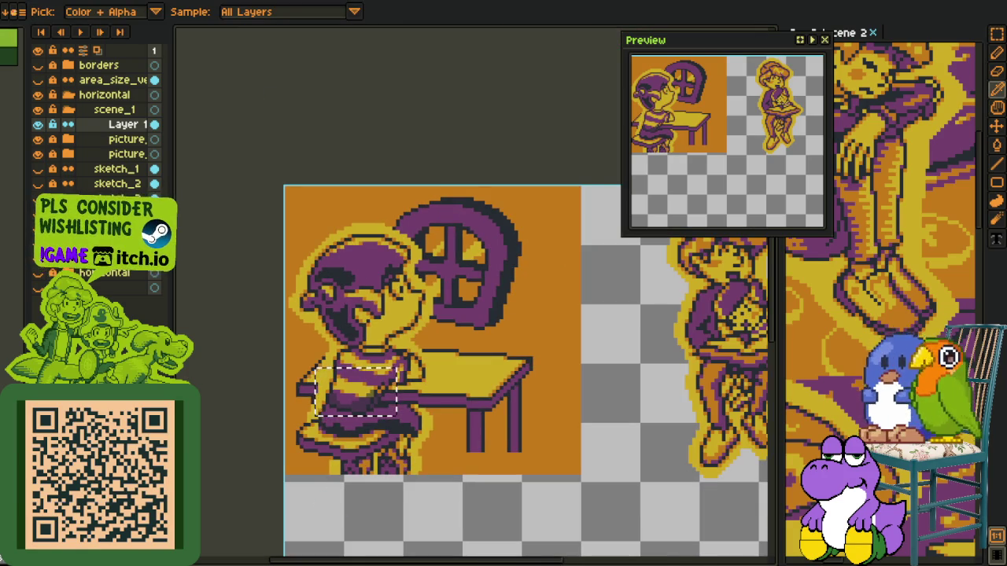
{"action": "scroll", "coordinate": [340, 431], "scroll_direction": "up", "scroll_amount": 2}
Deselect, sample the dark navy and fill the shaded shirt patch with it.
{"action": "key", "text": "m"}
{"action": "key", "text": "ctrl+d"}
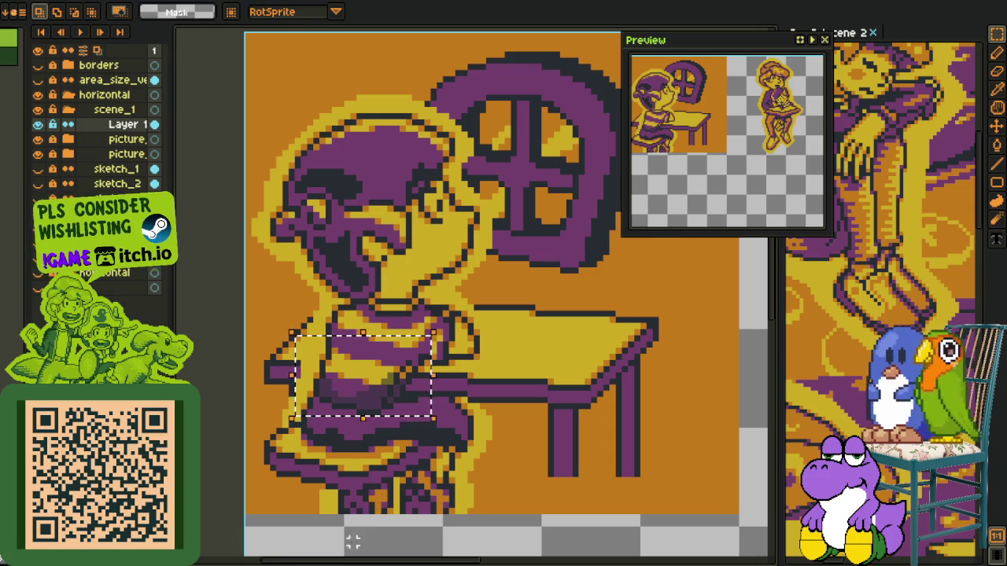
{"action": "scroll", "coordinate": [339, 431], "scroll_direction": "up", "scroll_amount": 1}
{"action": "scroll", "coordinate": [355, 386], "scroll_direction": "up", "scroll_amount": 1}
{"action": "scroll", "coordinate": [395, 376], "scroll_direction": "up", "scroll_amount": 1}
{"action": "key", "text": "i"}
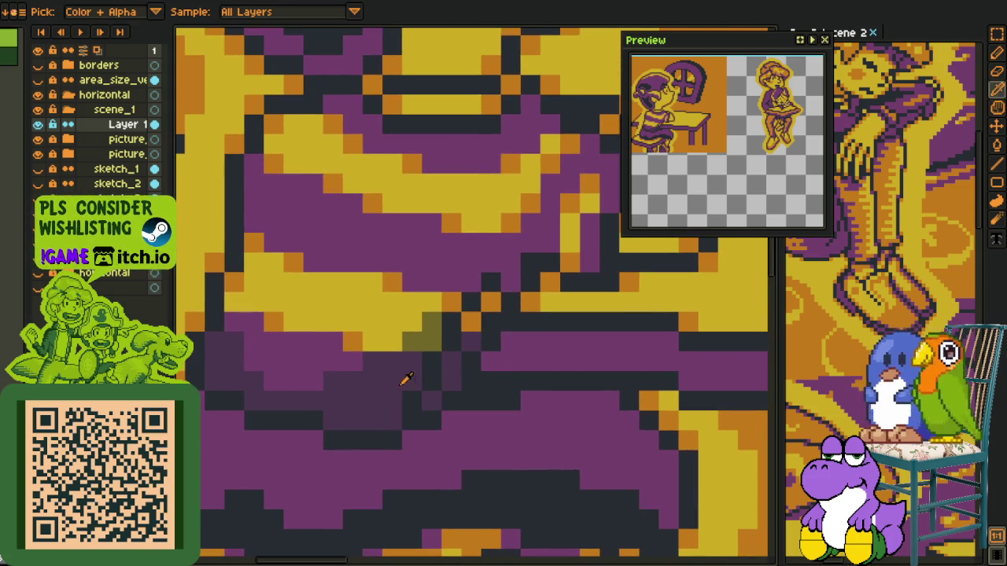
{"action": "left_click", "coordinate": [409, 400]}
{"action": "key", "text": "g"}
{"action": "left_click", "coordinate": [382, 400]}
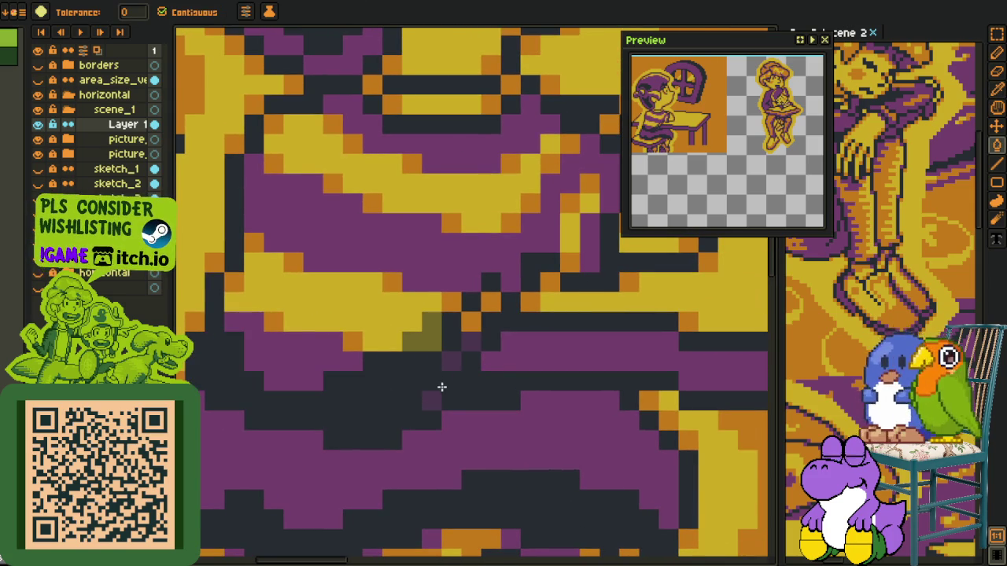
{"action": "key", "text": "i"}
{"action": "key", "text": "g"}
{"action": "scroll", "coordinate": [464, 346], "scroll_direction": "down", "scroll_amount": 2}
{"action": "scroll", "coordinate": [460, 364], "scroll_direction": "down", "scroll_amount": 1}
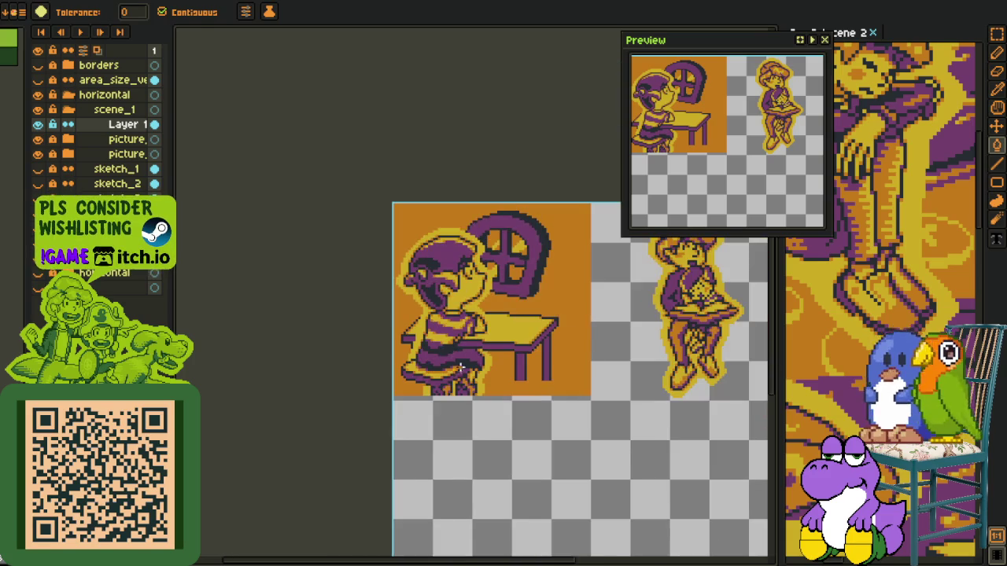
Try out the eraser, eyedropper and fill tools on the shirt.
{"action": "key", "text": "z"}
{"action": "key", "text": "i"}
{"action": "scroll", "coordinate": [382, 395], "scroll_direction": "up", "scroll_amount": 1}
{"action": "scroll", "coordinate": [395, 334], "scroll_direction": "up", "scroll_amount": 1}
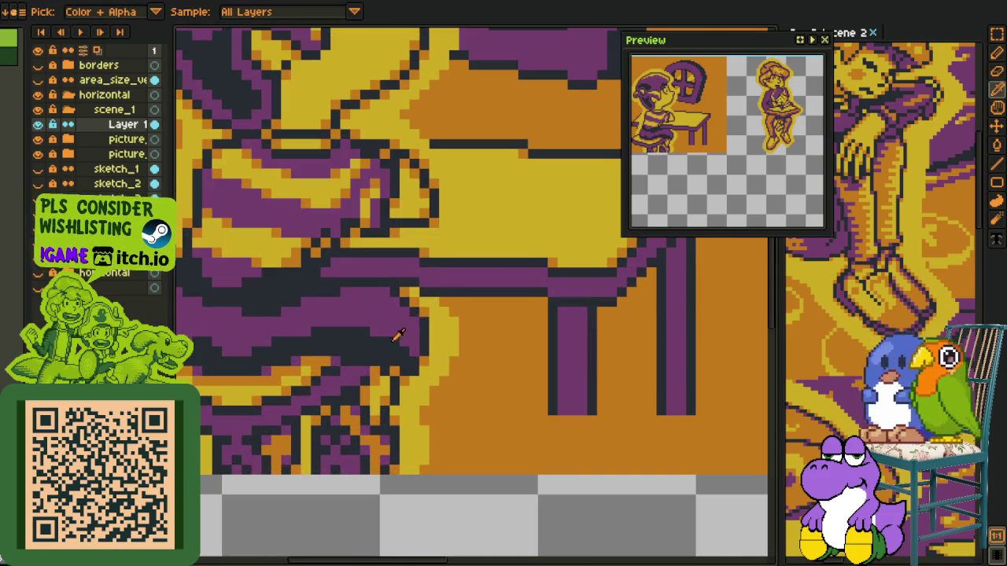
{"action": "key", "text": "b"}
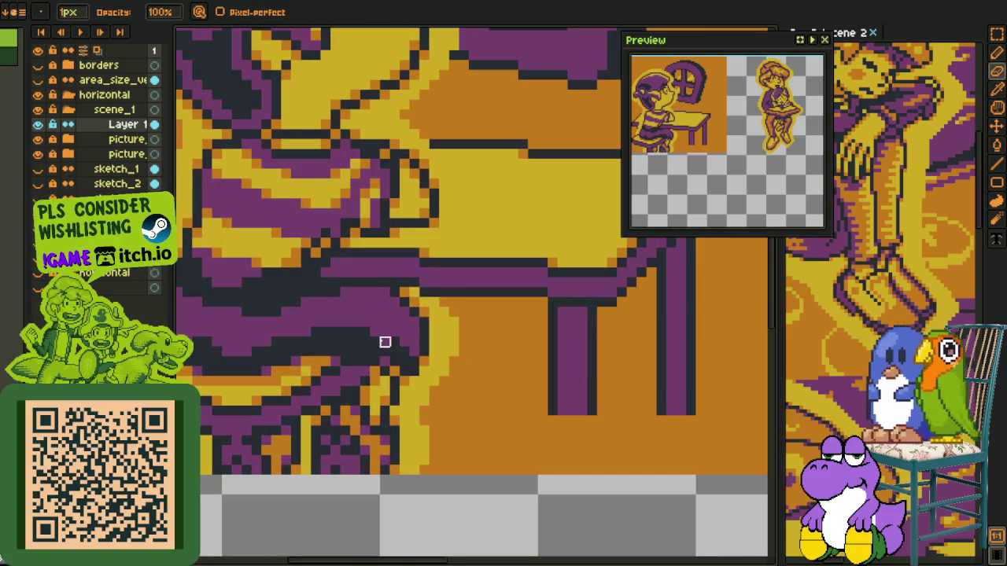
{"action": "key", "text": "i"}
{"action": "key", "text": "g"}
{"action": "key", "text": "i"}
{"action": "key", "text": "e"}
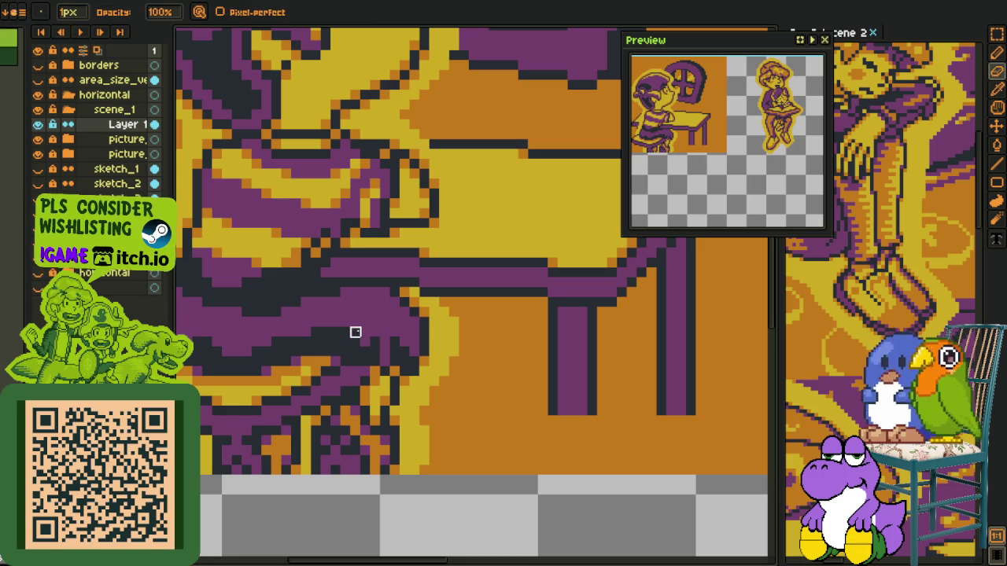
{"action": "key", "text": "i"}
{"action": "key", "text": "g"}
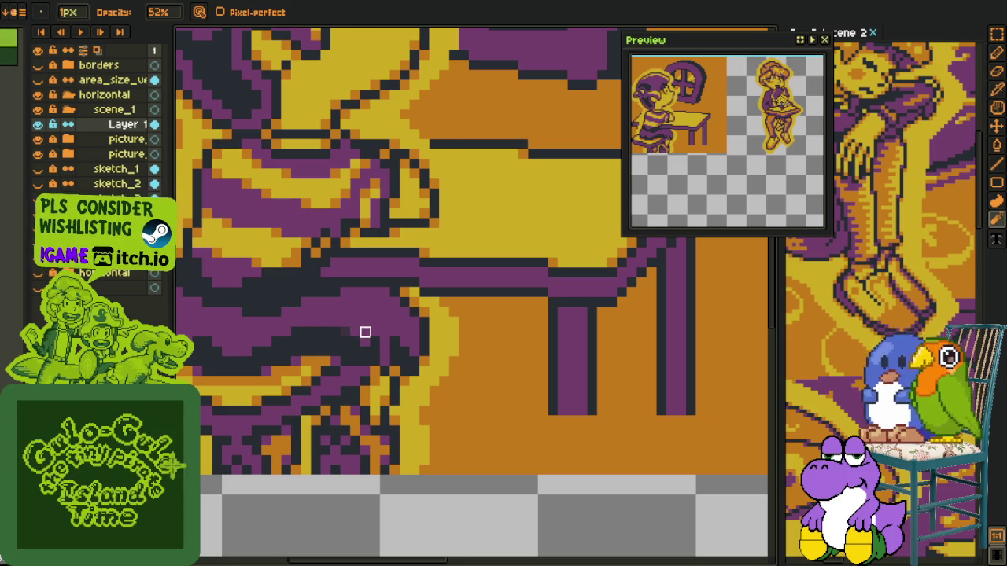
Undo the trial blur stroke on the shirt.
{"action": "key", "text": "ctrl+z"}
{"action": "key", "text": "e"}
{"action": "scroll", "coordinate": [355, 334], "scroll_direction": "down", "scroll_amount": 1}
{"action": "scroll", "coordinate": [341, 337], "scroll_direction": "down", "scroll_amount": 2}
{"action": "scroll", "coordinate": [341, 336], "scroll_direction": "down", "scroll_amount": 2}
{"action": "scroll", "coordinate": [364, 358], "scroll_direction": "down", "scroll_amount": 2}
{"action": "scroll", "coordinate": [369, 374], "scroll_direction": "down", "scroll_amount": 2}
{"action": "key", "text": "i"}
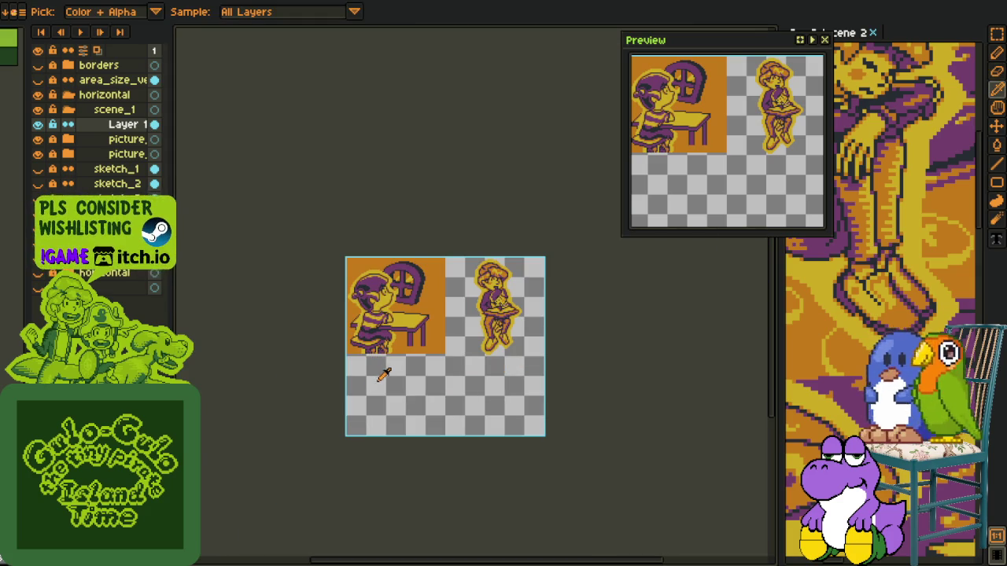
{"action": "scroll", "coordinate": [387, 371], "scroll_direction": "up", "scroll_amount": 2}
{"action": "scroll", "coordinate": [400, 359], "scroll_direction": "up", "scroll_amount": 2}
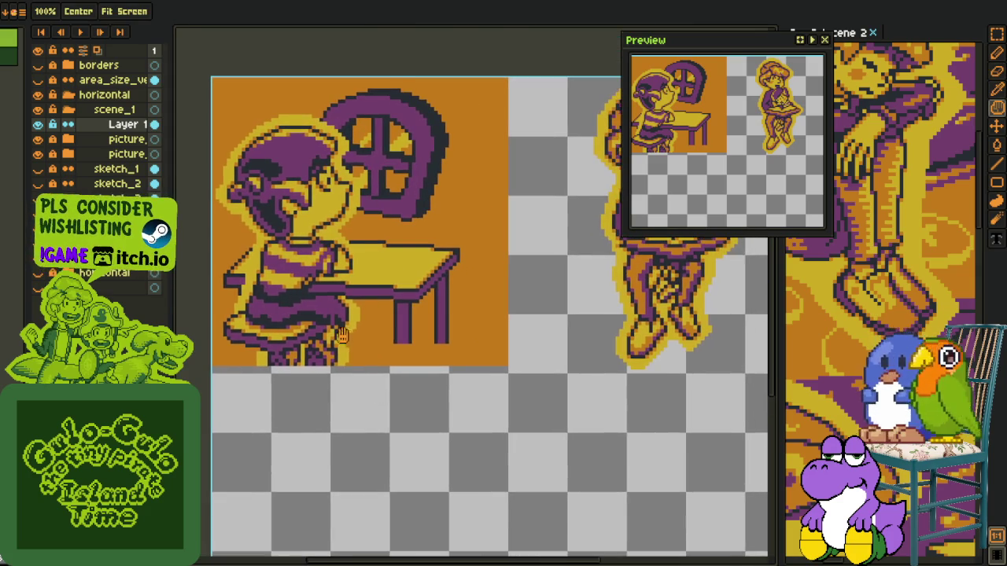
{"action": "scroll", "coordinate": [377, 405], "scroll_direction": "up", "scroll_amount": 2}
Bring the boy and table back into view and expand the picture layer group.
{"action": "key", "text": "space"}
{"action": "scroll", "coordinate": [423, 310], "scroll_direction": "up", "scroll_amount": 2}
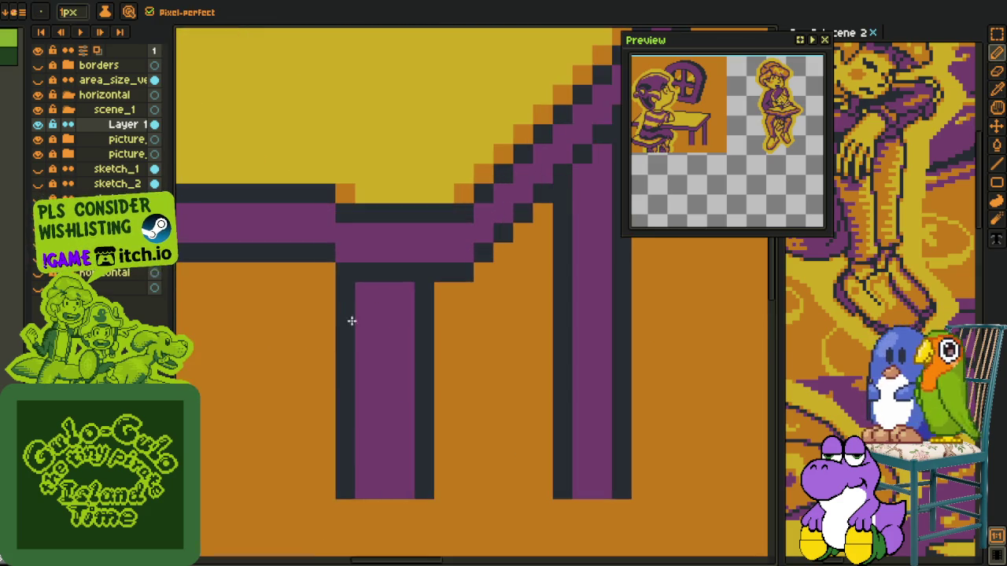
{"action": "scroll", "coordinate": [360, 312], "scroll_direction": "down", "scroll_amount": 2}
{"action": "left_click_drag", "start_coordinate": [299, 293], "coordinate": [465, 324]}
{"action": "left_click", "coordinate": [69, 138]}
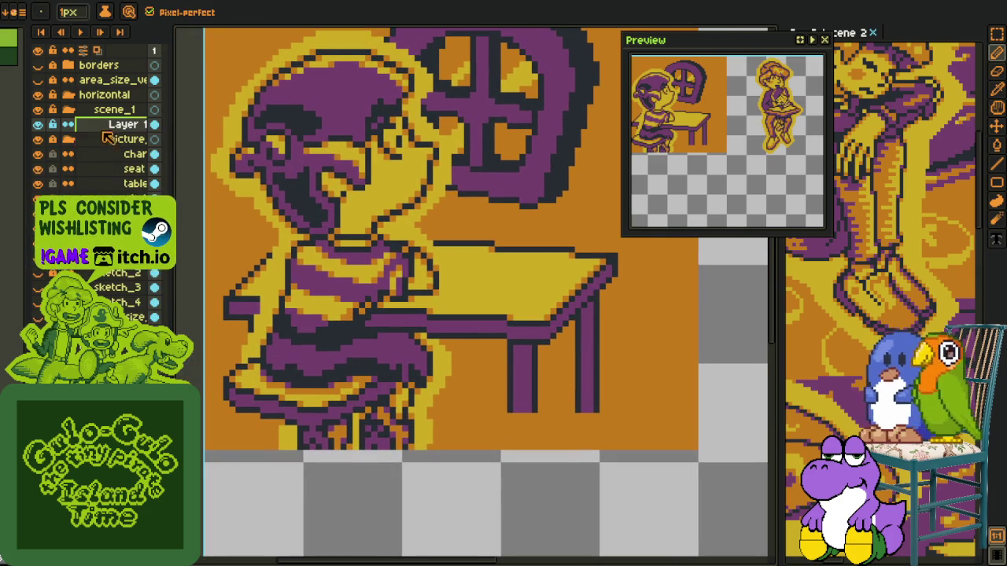
Drag Layer 1 beneath the picture group, delete it, and recentre the table.
{"action": "left_click_drag", "start_coordinate": [130, 126], "coordinate": [122, 155]}
{"action": "right_click", "coordinate": [118, 140]}
{"action": "left_click", "coordinate": [145, 180]}
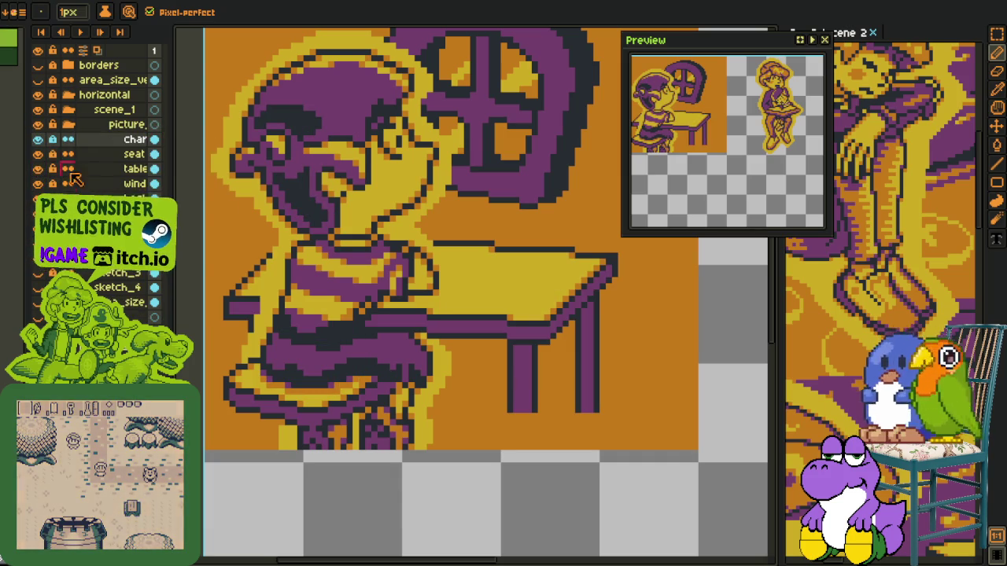
{"action": "key", "text": "o"}
{"action": "left_click_drag", "start_coordinate": [527, 348], "coordinate": [439, 316]}
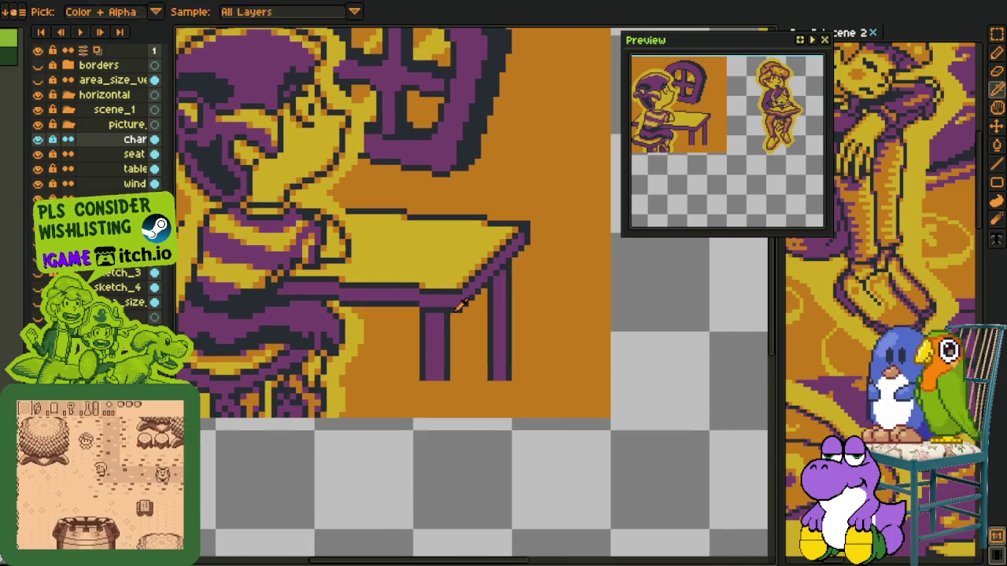
{"action": "scroll", "coordinate": [354, 271], "scroll_direction": "up", "scroll_amount": 3}
{"action": "scroll", "coordinate": [354, 271], "scroll_direction": "up", "scroll_amount": 1}
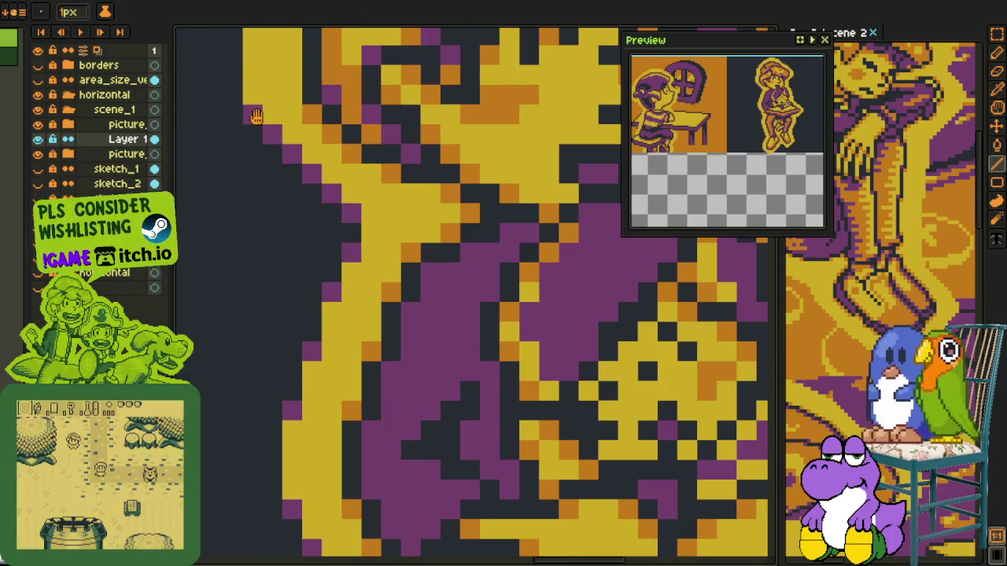
Trace purple outline pixels along the dome's top, right and lower edges.
{"action": "left_click_drag", "start_coordinate": [254, 117], "coordinate": [390, 461]}
{"action": "left_click", "coordinate": [409, 222]}
{"action": "mouse_move", "coordinate": [411, 218]}
{"action": "left_mouse_down"}
{"action": "mouse_move", "coordinate": [294, 419]}
{"action": "mouse_move", "coordinate": [344, 359]}
{"action": "mouse_move", "coordinate": [383, 339]}
{"action": "mouse_move", "coordinate": [582, 341]}
{"action": "mouse_move", "coordinate": [301, 272]}
{"action": "mouse_move", "coordinate": [453, 364]}
{"action": "mouse_move", "coordinate": [532, 442]}
{"action": "mouse_move", "coordinate": [430, 198]}
{"action": "left_mouse_up"}
{"action": "left_click", "coordinate": [449, 297]}
{"action": "left_click_drag", "start_coordinate": [427, 297], "coordinate": [375, 359]}
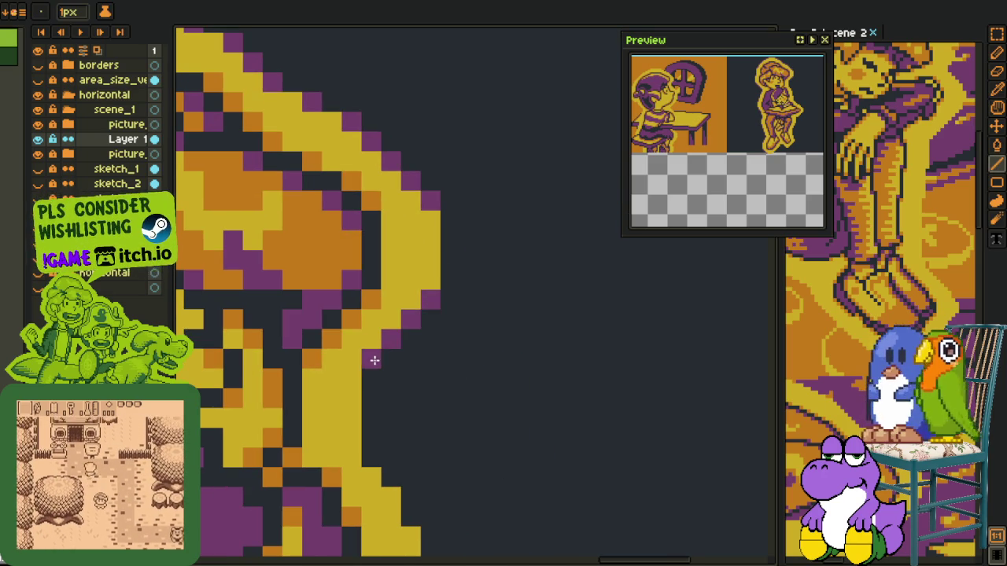
{"action": "left_click_drag", "start_coordinate": [427, 531], "coordinate": [383, 310]}
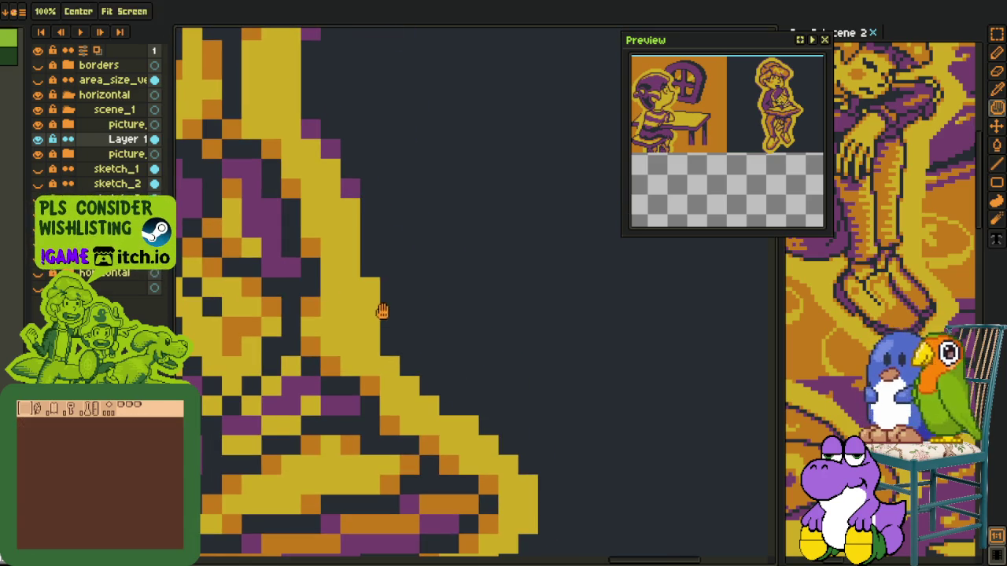
{"action": "mouse_move", "coordinate": [389, 346]}
{"action": "left_mouse_down"}
{"action": "mouse_move", "coordinate": [448, 412]}
{"action": "mouse_move", "coordinate": [520, 464]}
{"action": "mouse_move", "coordinate": [472, 236]}
{"action": "mouse_move", "coordinate": [348, 411]}
{"action": "mouse_move", "coordinate": [330, 469]}
{"action": "left_mouse_up"}
{"action": "left_click", "coordinate": [467, 254]}
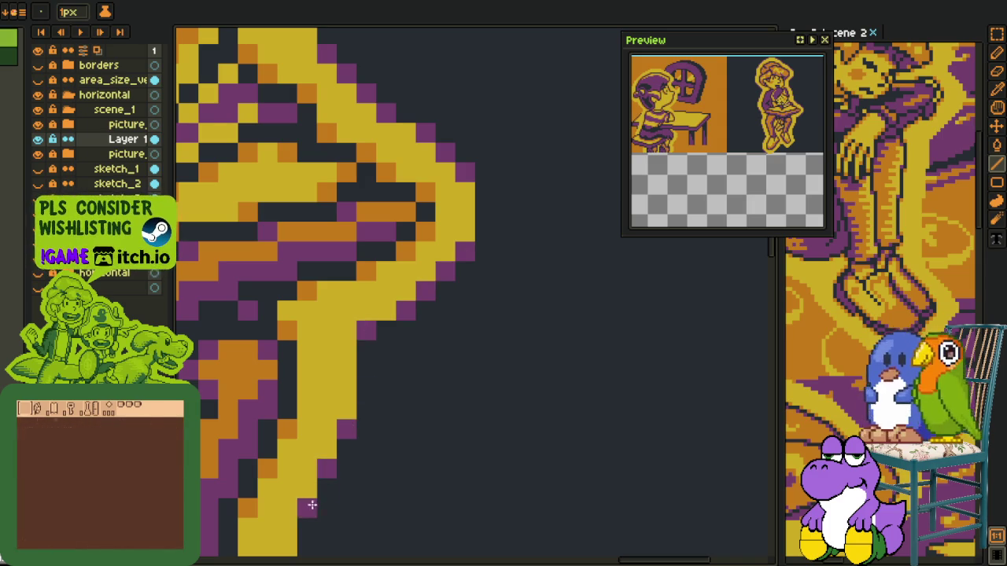
{"action": "left_click_drag", "start_coordinate": [313, 503], "coordinate": [332, 245]}
{"action": "left_click", "coordinate": [334, 321]}
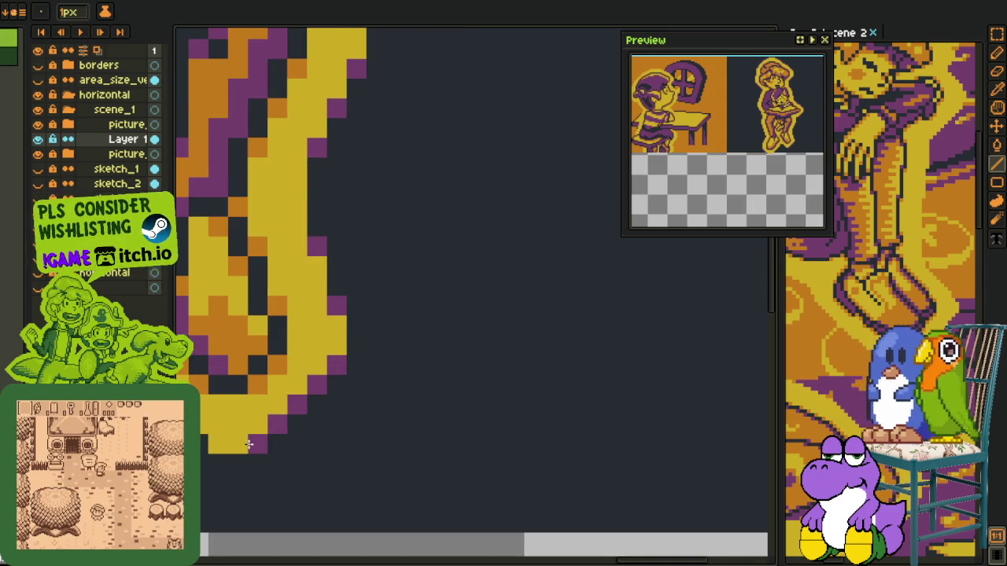
Add more single purple outline pixels around the figure, eyedropping colours with Alt.
{"action": "left_click_drag", "start_coordinate": [207, 446], "coordinate": [401, 375]}
{"action": "key", "text": "alt"}
{"action": "key", "text": "alt"}
{"action": "left_click", "coordinate": [510, 194]}
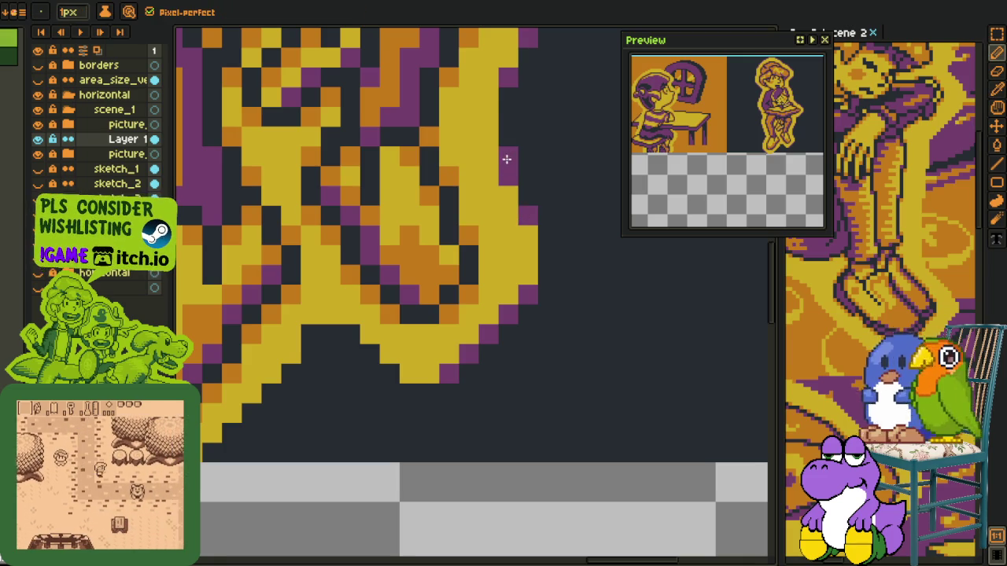
{"action": "key", "text": "alt"}
{"action": "left_click", "coordinate": [381, 376]}
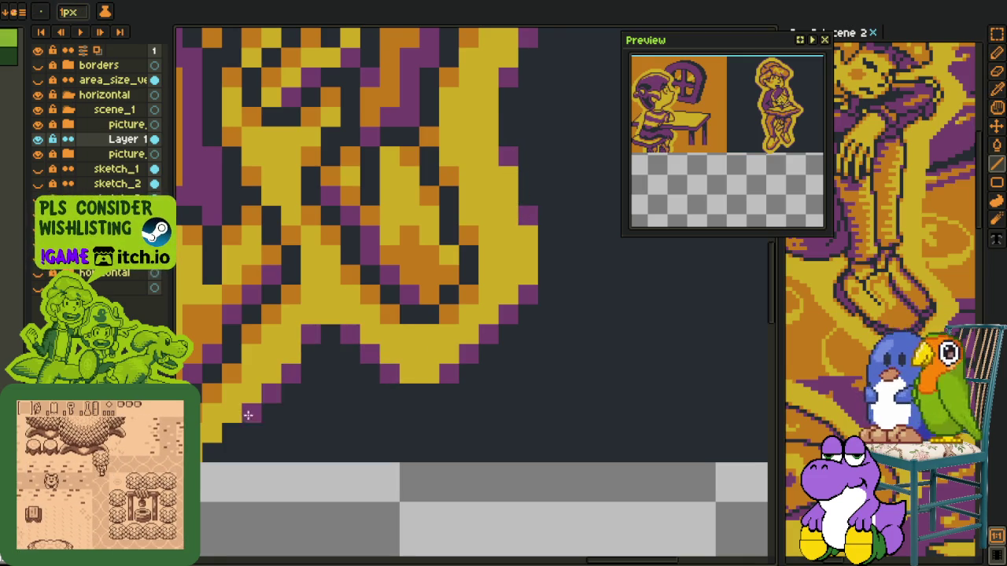
{"action": "scroll", "coordinate": [284, 393], "scroll_direction": "left", "scroll_amount": 3}
{"action": "scroll", "coordinate": [283, 393], "scroll_direction": "down", "scroll_amount": 1}
{"action": "scroll", "coordinate": [296, 443], "scroll_direction": "down", "scroll_amount": 2}
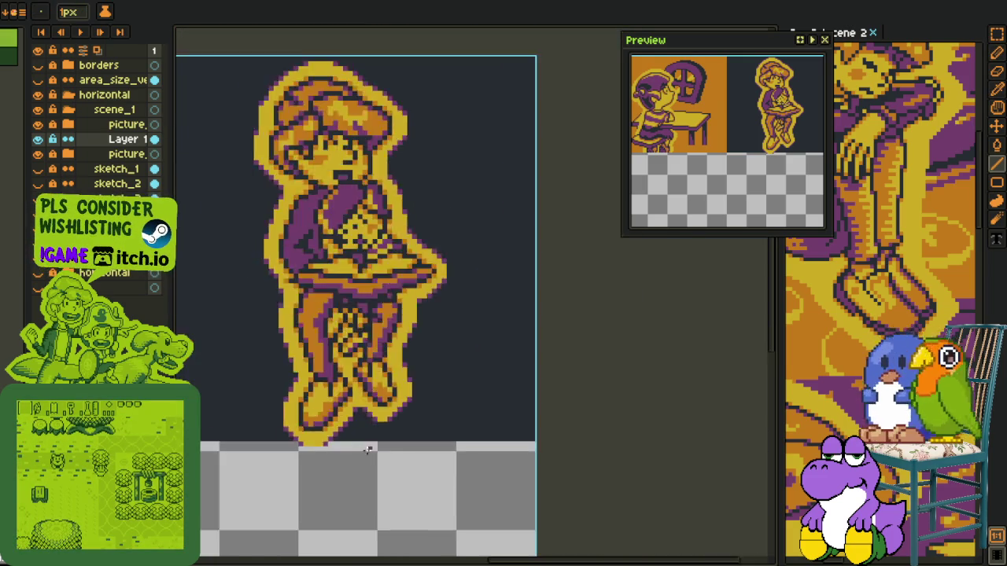
{"action": "scroll", "coordinate": [297, 444], "scroll_direction": "down", "scroll_amount": 1}
{"action": "scroll", "coordinate": [330, 449], "scroll_direction": "down", "scroll_amount": 1}
{"action": "key", "text": "alt"}
Save, then move Layer 1 into the picture folder and merge it down.
{"action": "scroll", "coordinate": [378, 455], "scroll_direction": "up", "scroll_amount": 1}
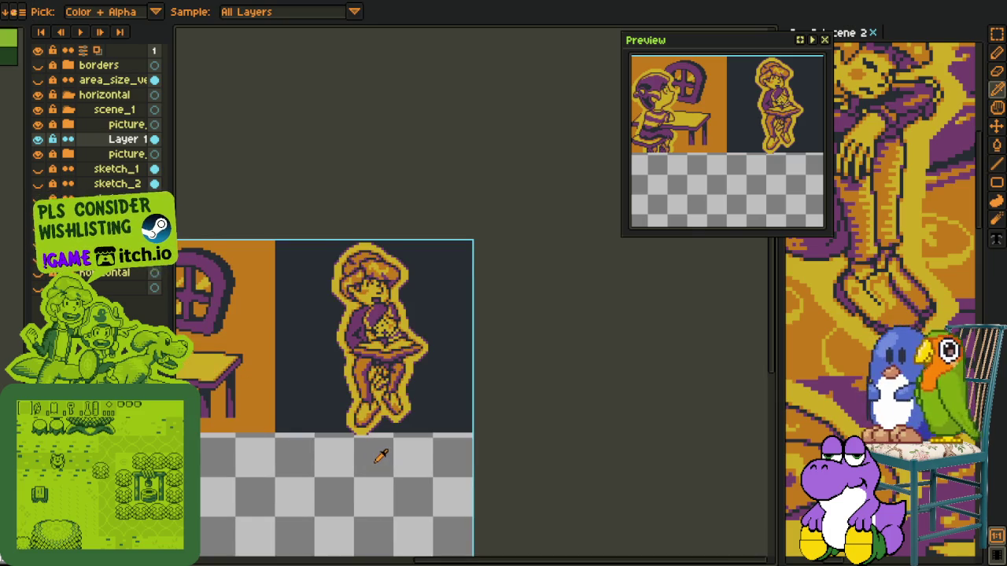
{"action": "left_click_drag", "start_coordinate": [381, 456], "coordinate": [373, 465]}
{"action": "key", "text": "ctrl+s"}
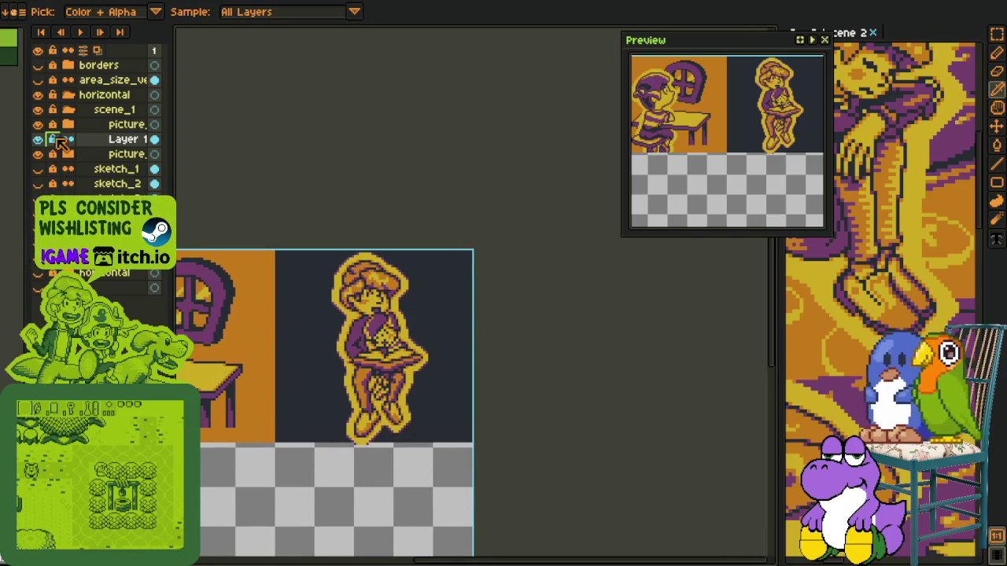
{"action": "left_click", "coordinate": [68, 155]}
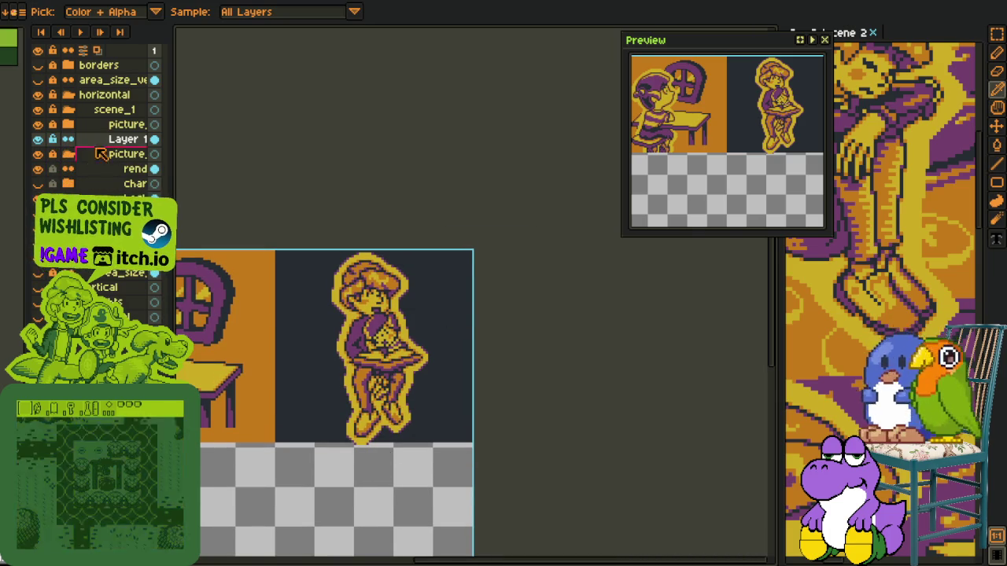
{"action": "left_click_drag", "start_coordinate": [93, 160], "coordinate": [126, 161]}
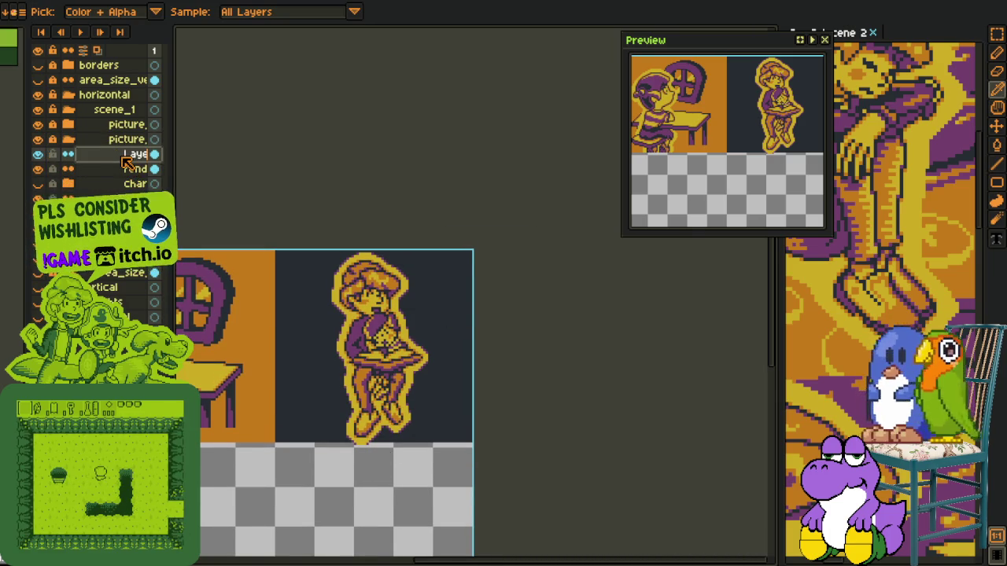
{"action": "right_click", "coordinate": [126, 161]}
{"action": "left_click", "coordinate": [201, 223]}
Collapse the picture and scene_1 folders in the Layers panel.
{"action": "key", "text": "m"}
{"action": "key", "text": "o"}
{"action": "left_click_drag", "start_coordinate": [318, 225], "coordinate": [367, 250]}
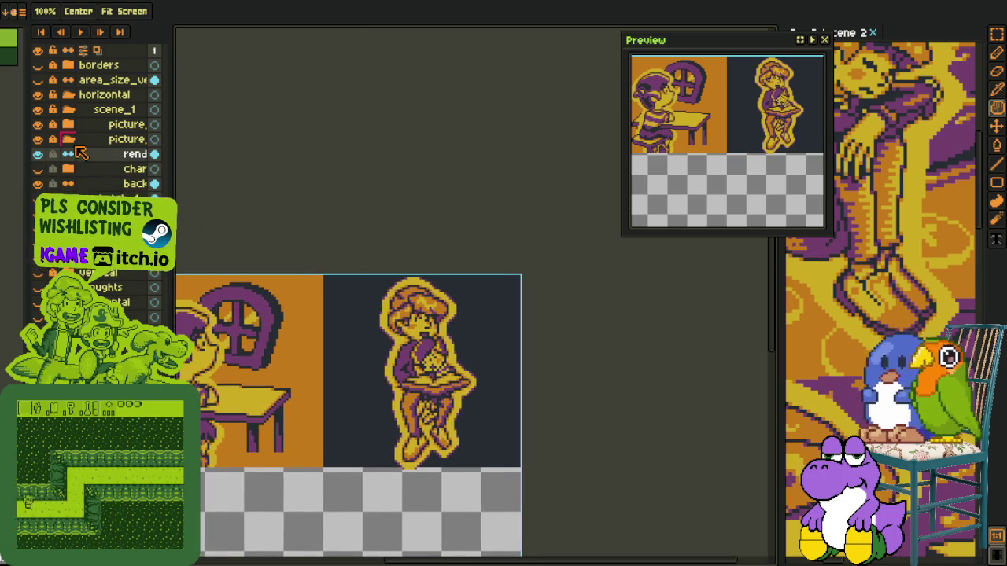
{"action": "left_click", "coordinate": [67, 139]}
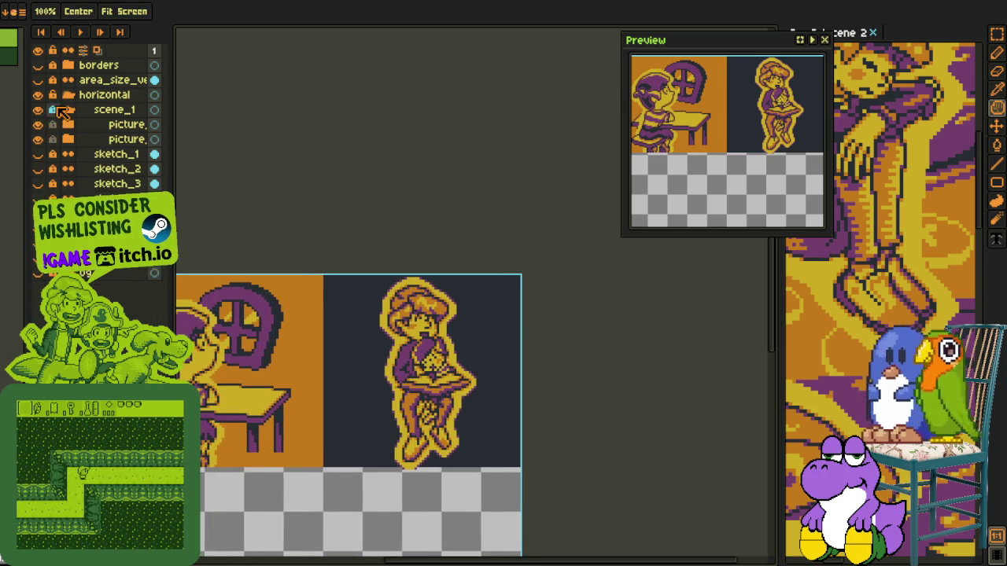
{"action": "left_click", "coordinate": [57, 108]}
{"action": "key", "text": "v"}
{"action": "key", "text": "o"}
{"action": "scroll", "coordinate": [372, 257], "scroll_direction": "down", "scroll_amount": 2}
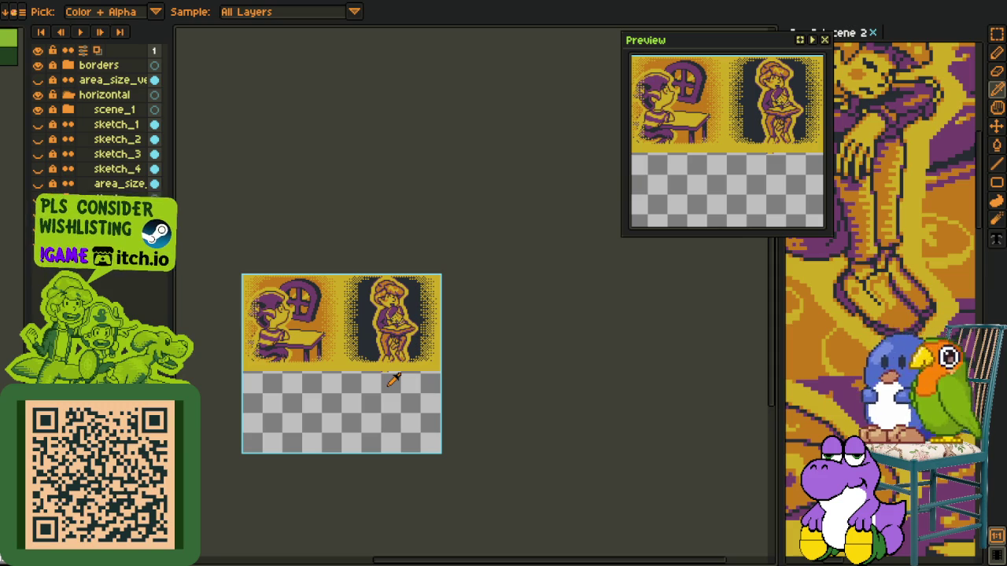
{"action": "scroll", "coordinate": [374, 380], "scroll_direction": "up", "scroll_amount": 2}
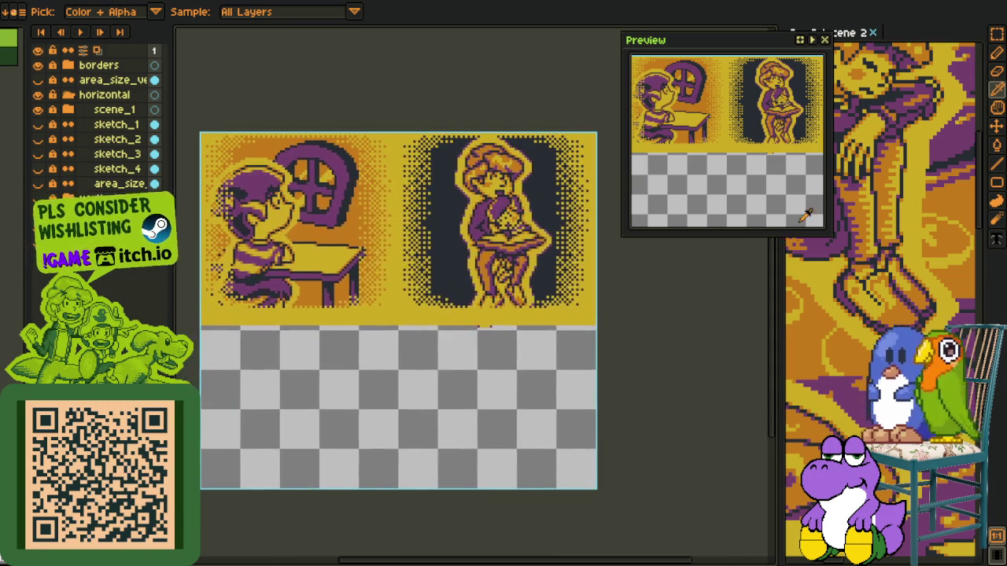
Switch to the G - Cutscene 2 document and hide its auntie_rescue layer.
{"action": "left_click_drag", "start_coordinate": [777, 355], "coordinate": [674, 355]}
{"action": "left_click", "coordinate": [825, 40]}
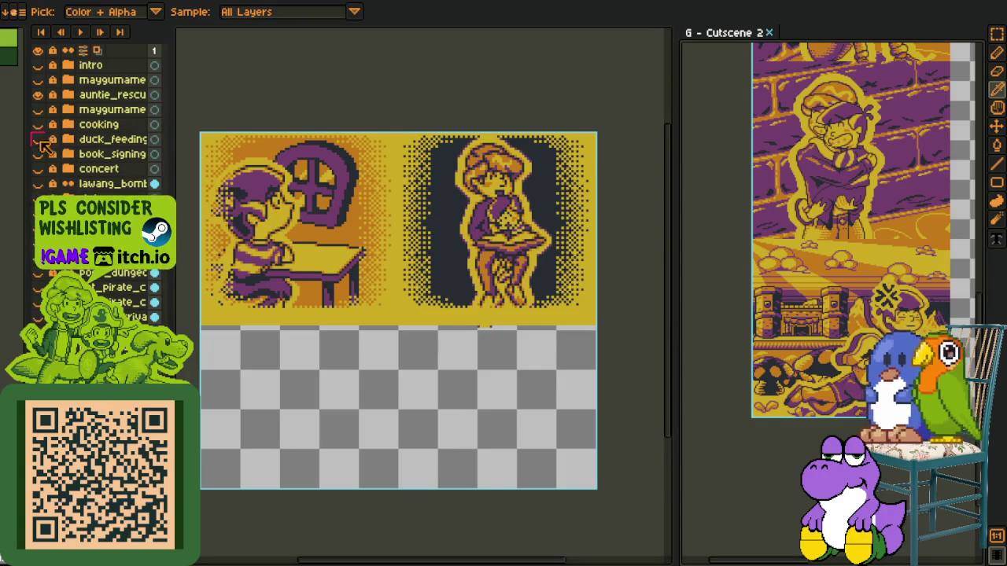
{"action": "left_click", "coordinate": [39, 95]}
{"action": "scroll", "coordinate": [849, 272], "scroll_direction": "up", "scroll_amount": 2}
{"action": "scroll", "coordinate": [833, 272], "scroll_direction": "down", "scroll_amount": 1}
{"action": "scroll", "coordinate": [825, 271], "scroll_direction": "down", "scroll_amount": 1}
Return to the first cutscene and bring back the green dialogue box with Ctrl+Z.
{"action": "left_click", "coordinate": [417, 390]}
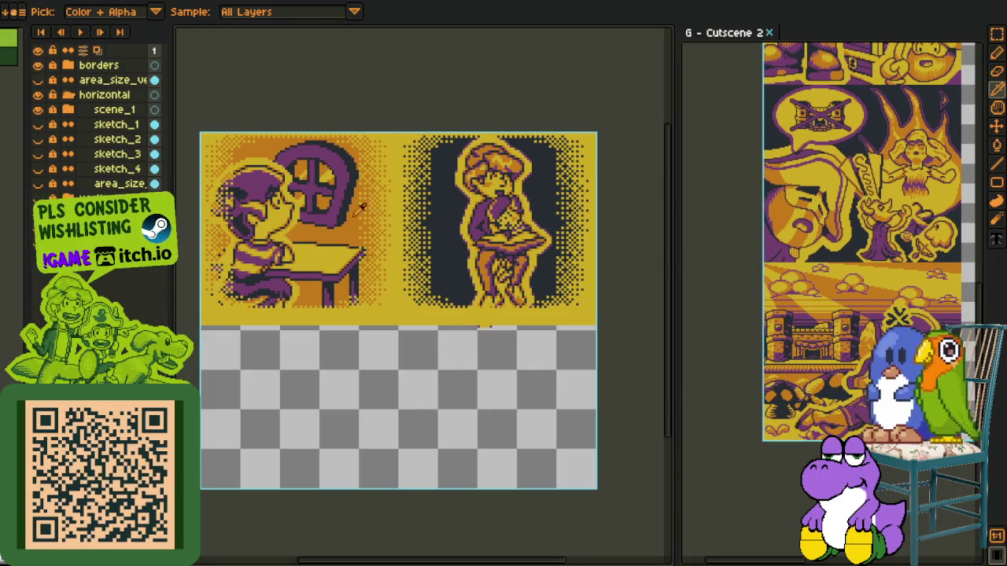
{"action": "scroll", "coordinate": [427, 183], "scroll_direction": "up", "scroll_amount": 1}
{"action": "scroll", "coordinate": [425, 189], "scroll_direction": "down", "scroll_amount": 1}
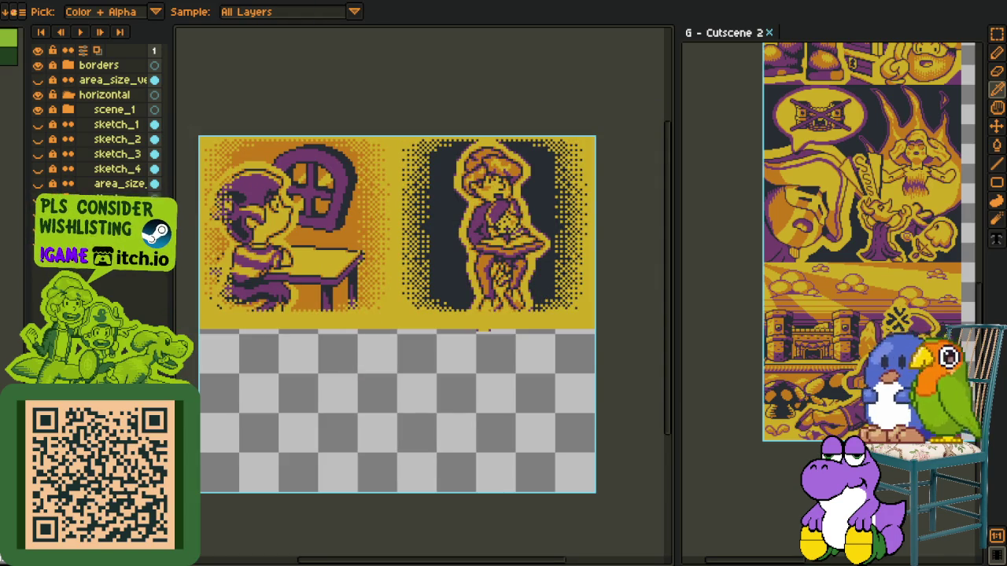
{"action": "scroll", "coordinate": [403, 226], "scroll_direction": "up", "scroll_amount": 2}
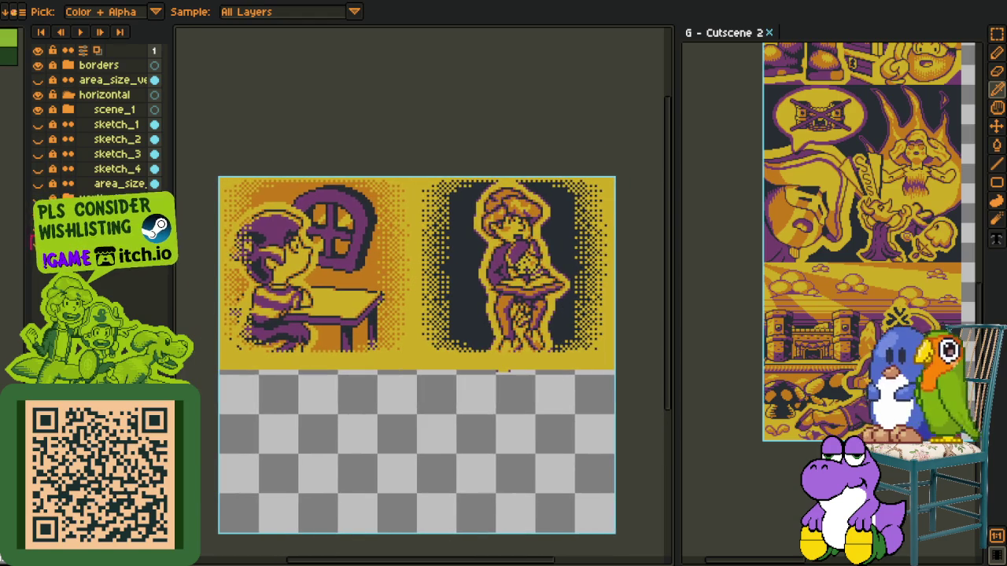
{"action": "key", "text": "ctrl+z"}
{"action": "scroll", "coordinate": [415, 334], "scroll_direction": "down", "scroll_amount": 2}
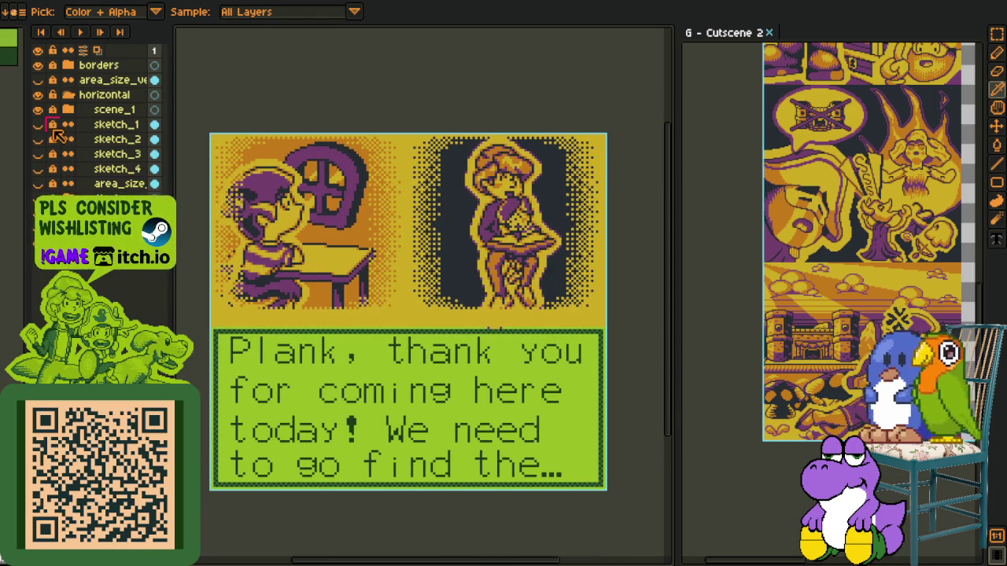
Toggle the area_size, borders, sketch_1 and area_size_ve layers on and off to compare the scene.
{"action": "left_click", "coordinate": [37, 80]}
{"action": "left_click", "coordinate": [38, 80]}
{"action": "left_click", "coordinate": [37, 80]}
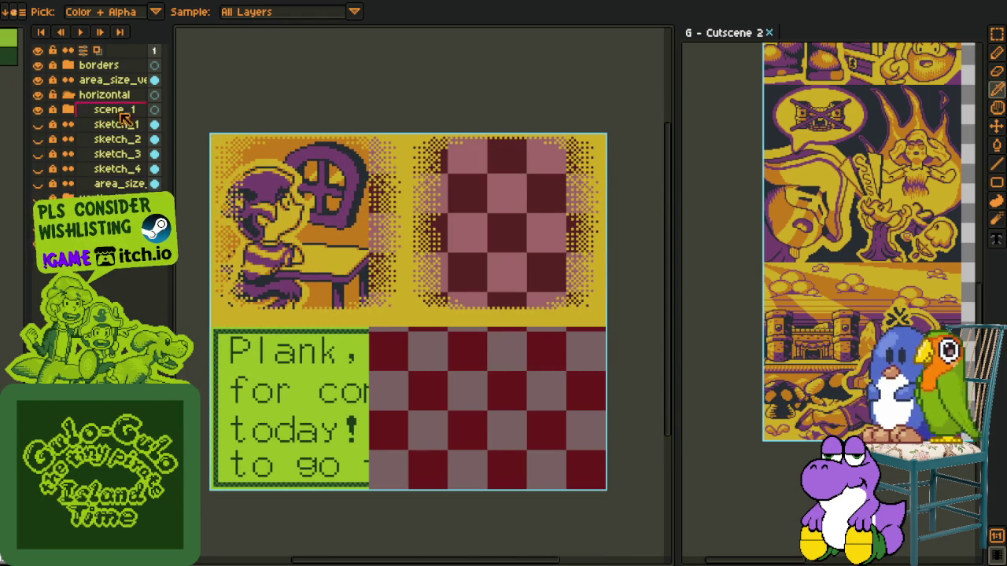
{"action": "left_click", "coordinate": [40, 65]}
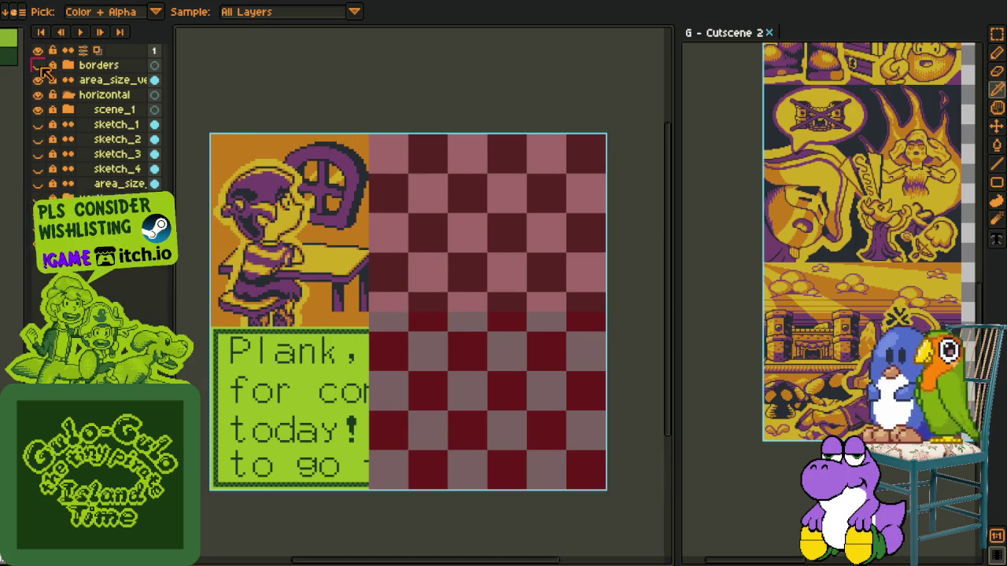
{"action": "left_click", "coordinate": [39, 66]}
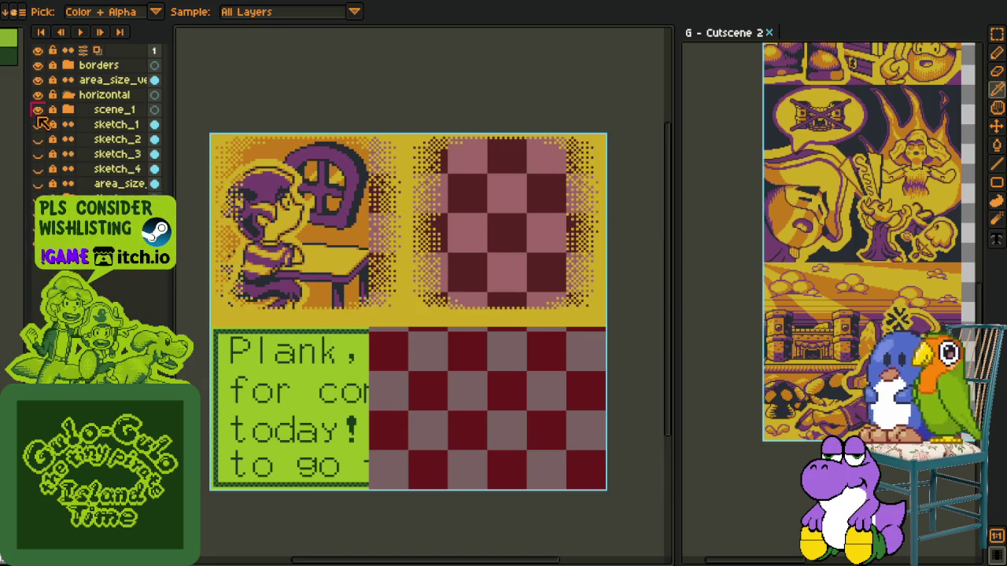
{"action": "left_click", "coordinate": [39, 125]}
{"action": "left_click", "coordinate": [38, 94]}
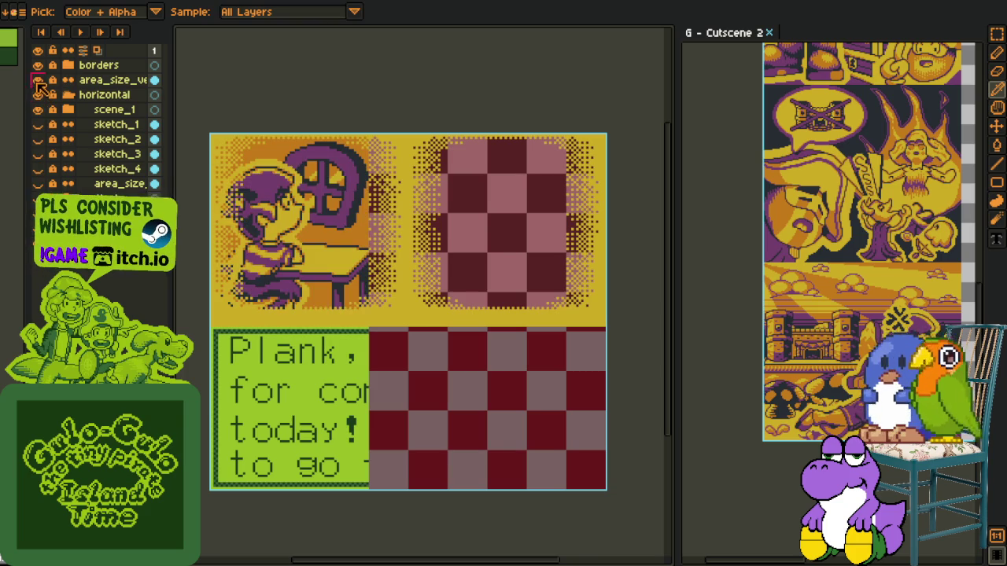
{"action": "left_click", "coordinate": [38, 80]}
Hide the borders folder so the dithered shading disappears, leaving flat orange and navy backgrounds.
{"action": "scroll", "coordinate": [486, 265], "scroll_direction": "down", "scroll_amount": 1}
{"action": "scroll", "coordinate": [483, 198], "scroll_direction": "up", "scroll_amount": 2}
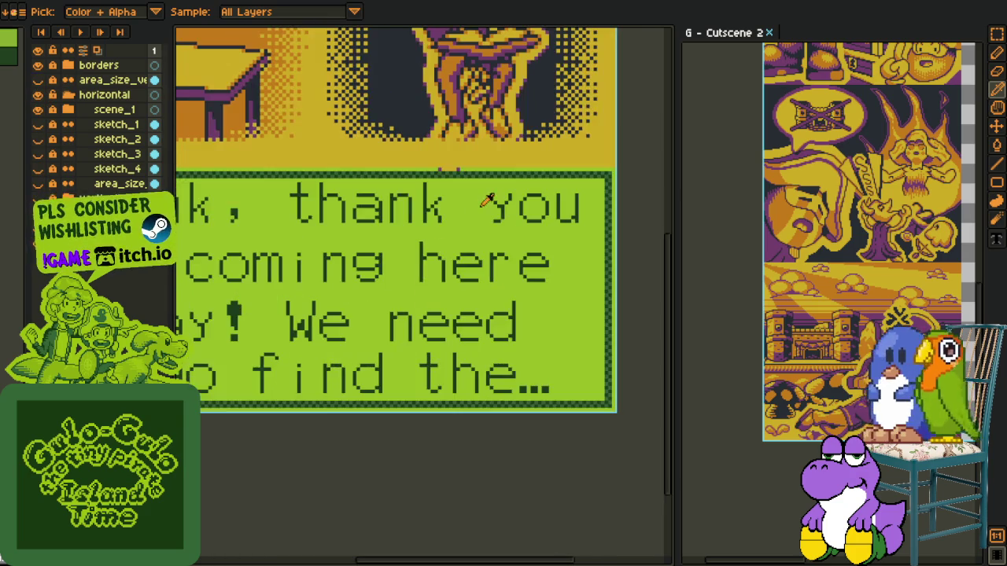
{"action": "scroll", "coordinate": [482, 254], "scroll_direction": "up", "scroll_amount": 1}
{"action": "scroll", "coordinate": [488, 265], "scroll_direction": "down", "scroll_amount": 2}
{"action": "scroll", "coordinate": [485, 265], "scroll_direction": "down", "scroll_amount": 1}
{"action": "scroll", "coordinate": [483, 258], "scroll_direction": "up", "scroll_amount": 1}
{"action": "scroll", "coordinate": [418, 250], "scroll_direction": "down", "scroll_amount": 1}
{"action": "scroll", "coordinate": [419, 250], "scroll_direction": "up", "scroll_amount": 1}
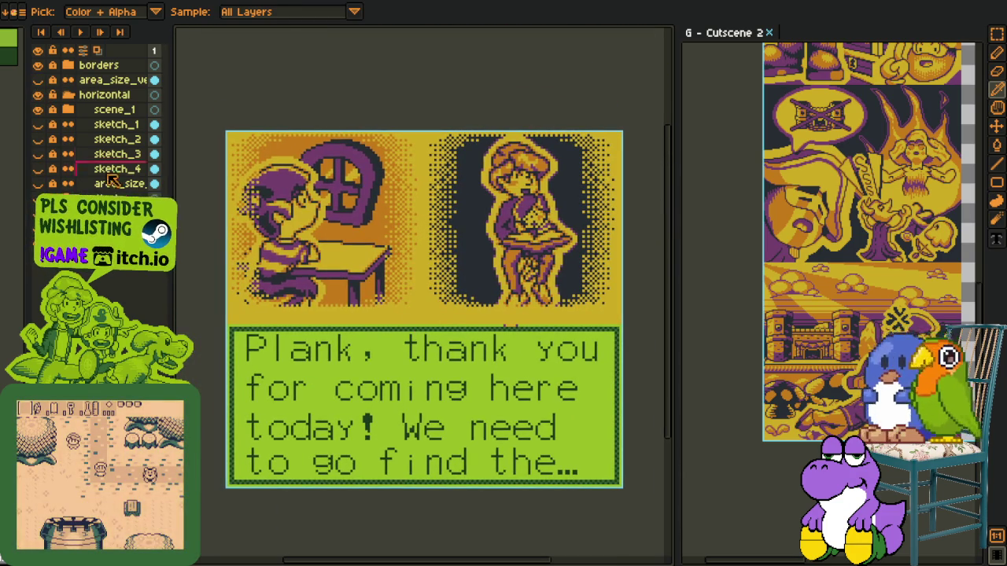
{"action": "left_click", "coordinate": [68, 95]}
{"action": "left_click", "coordinate": [38, 95]}
{"action": "left_click", "coordinate": [38, 94]}
{"action": "left_click", "coordinate": [68, 64]}
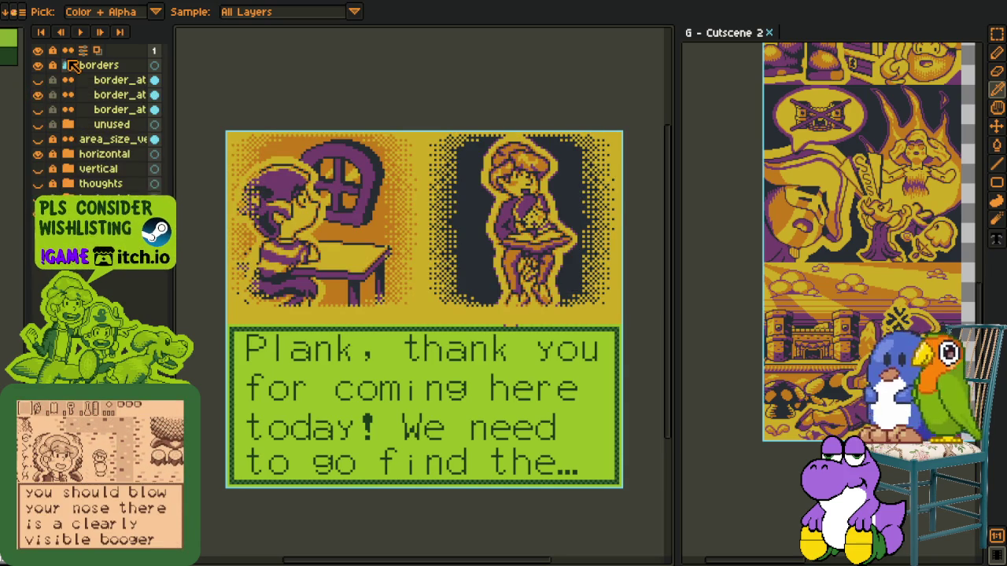
{"action": "left_click", "coordinate": [68, 65]}
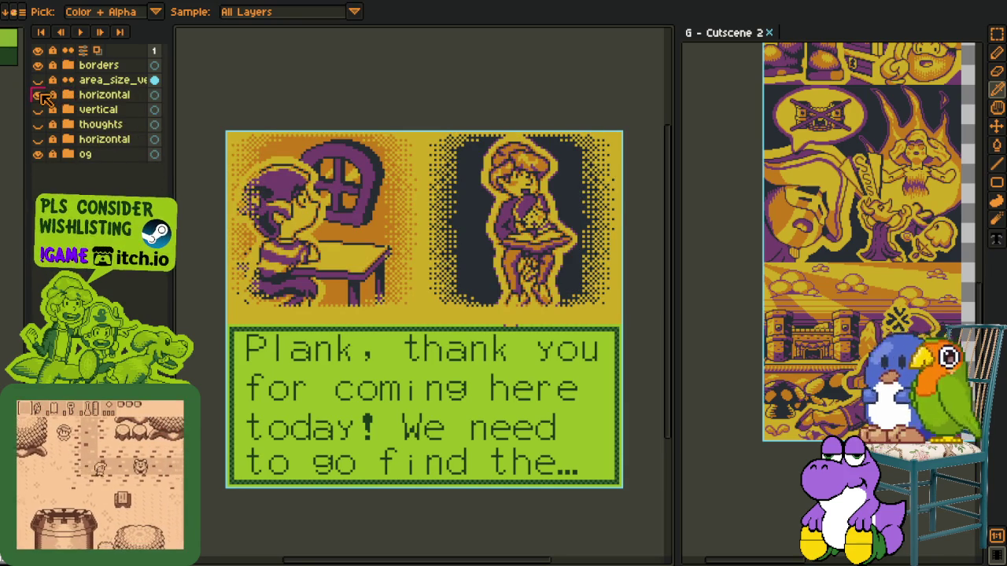
{"action": "left_click", "coordinate": [38, 65]}
{"action": "left_click", "coordinate": [38, 95]}
{"action": "left_click", "coordinate": [37, 95]}
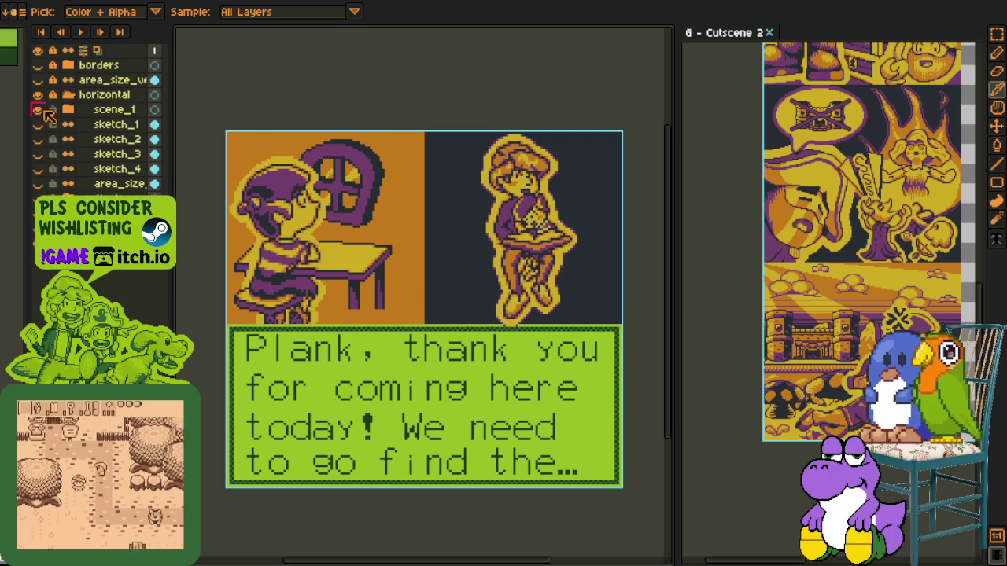
Hide scene_1 and show sketch_1's red draft lines over the green Game Boy room.
{"action": "scroll", "coordinate": [400, 201], "scroll_direction": "down", "scroll_amount": 1}
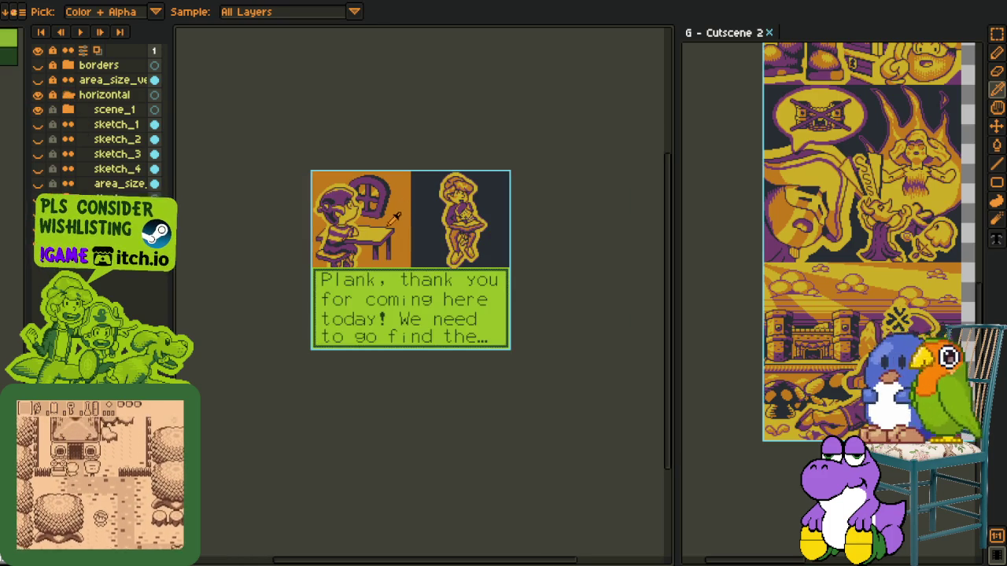
{"action": "scroll", "coordinate": [419, 190], "scroll_direction": "up", "scroll_amount": 1}
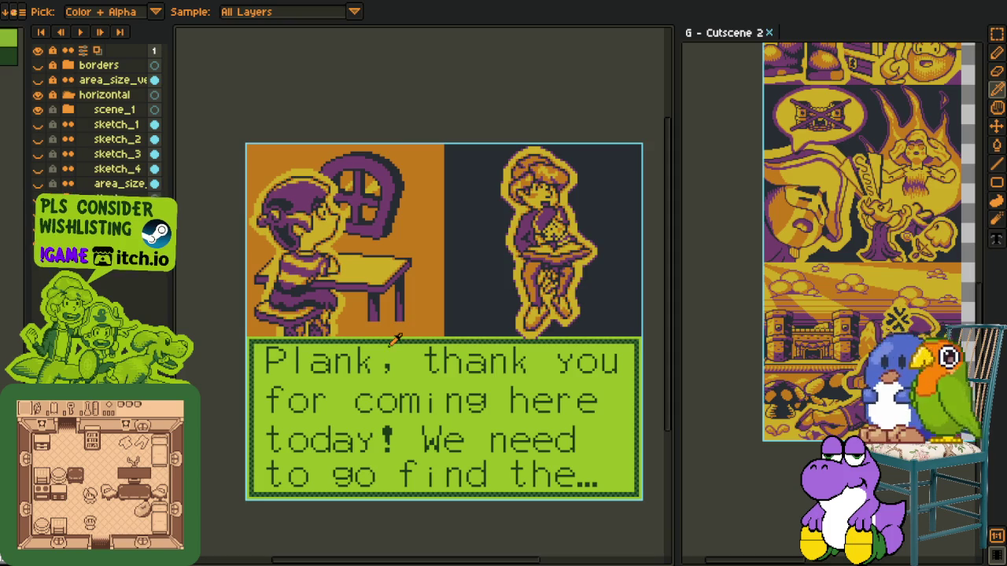
{"action": "scroll", "coordinate": [386, 362], "scroll_direction": "up", "scroll_amount": 2}
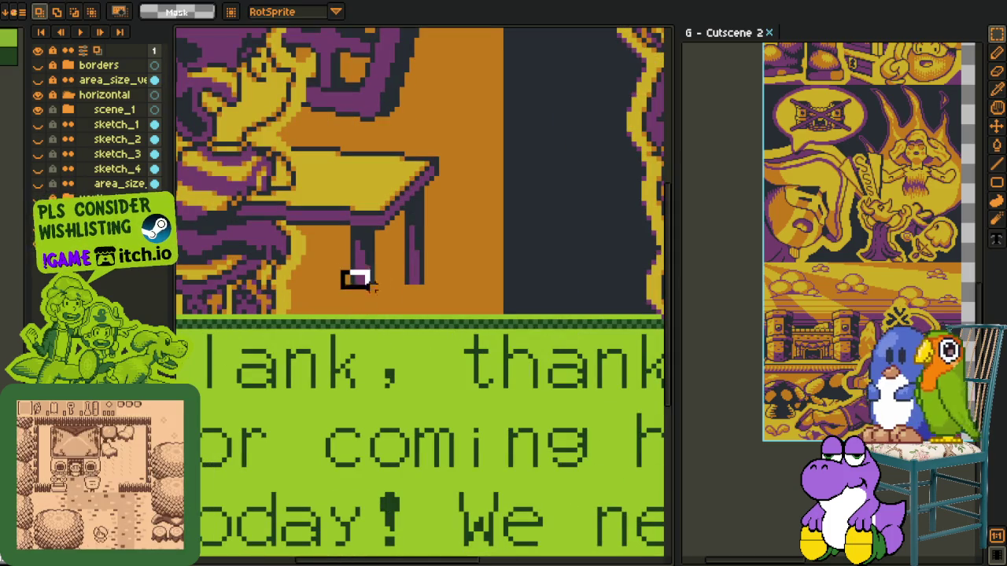
{"action": "scroll", "coordinate": [480, 281], "scroll_direction": "down", "scroll_amount": 2}
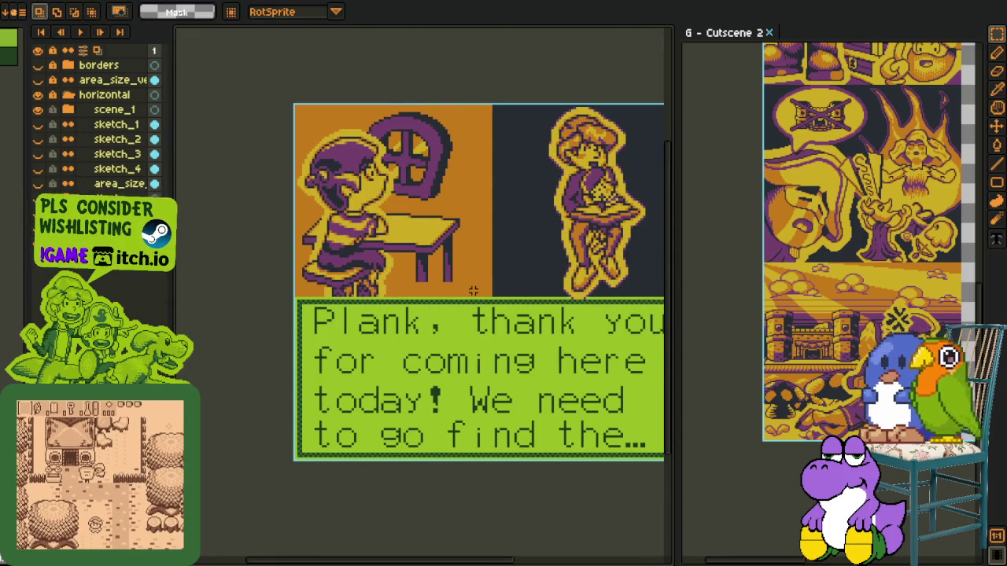
{"action": "scroll", "coordinate": [472, 290], "scroll_direction": "down", "scroll_amount": 2}
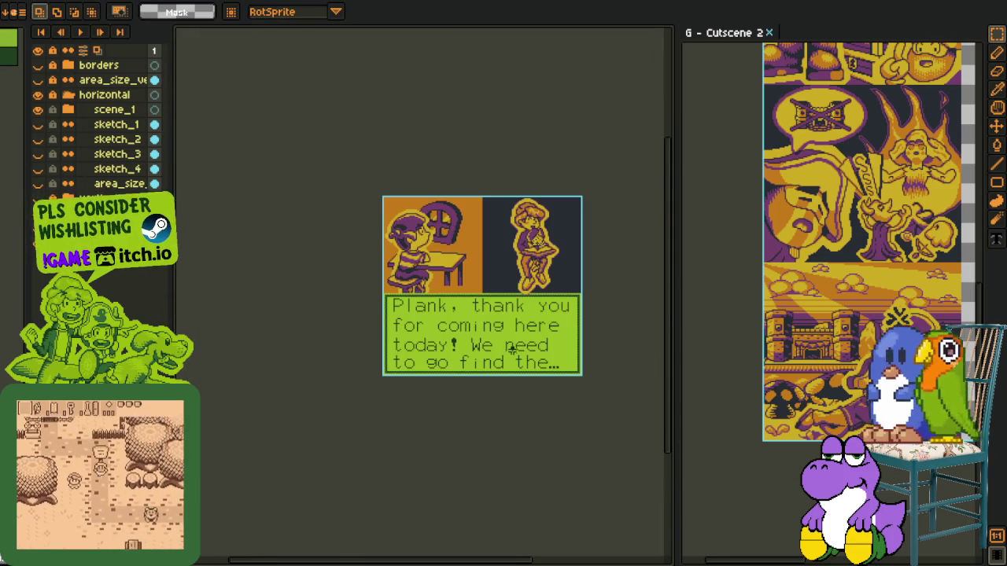
{"action": "scroll", "coordinate": [512, 354], "scroll_direction": "up", "scroll_amount": 2}
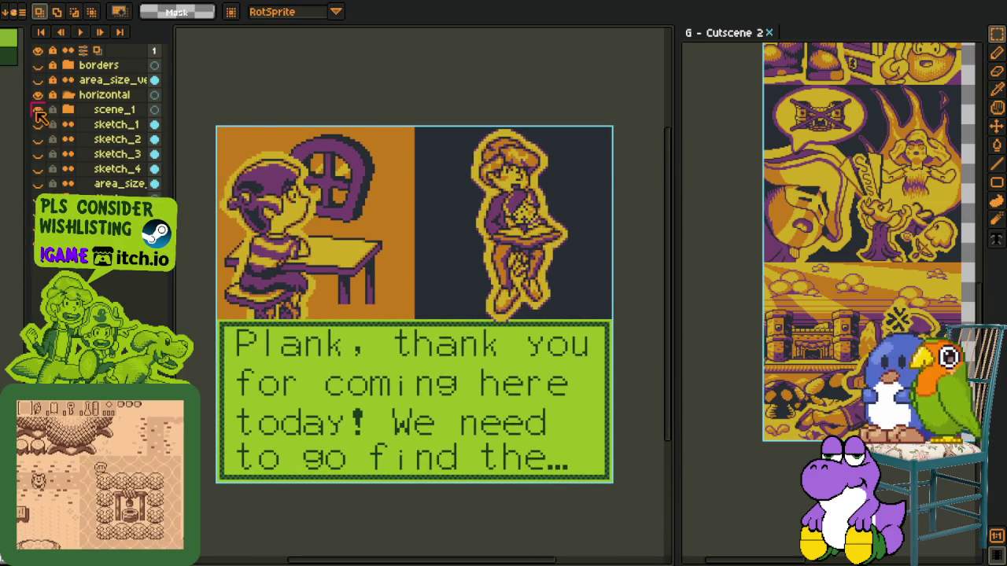
{"action": "left_click", "coordinate": [37, 111]}
{"action": "left_click", "coordinate": [37, 125]}
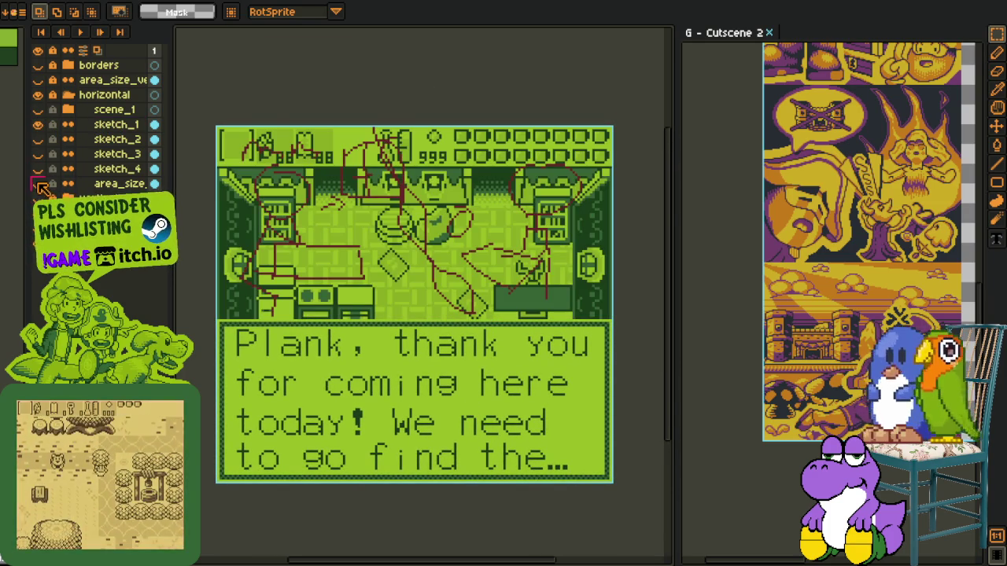
Show the teal and purple area_size guide and make sketch_4 the working layer.
{"action": "left_click", "coordinate": [37, 184]}
{"action": "scroll", "coordinate": [198, 175], "scroll_direction": "down", "scroll_amount": 1}
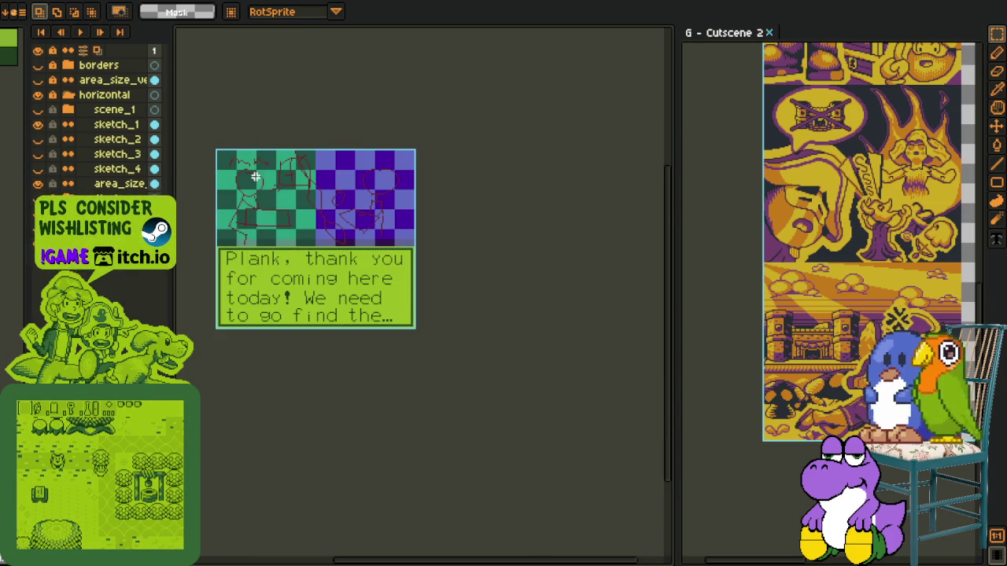
{"action": "scroll", "coordinate": [219, 220], "scroll_direction": "up", "scroll_amount": 1}
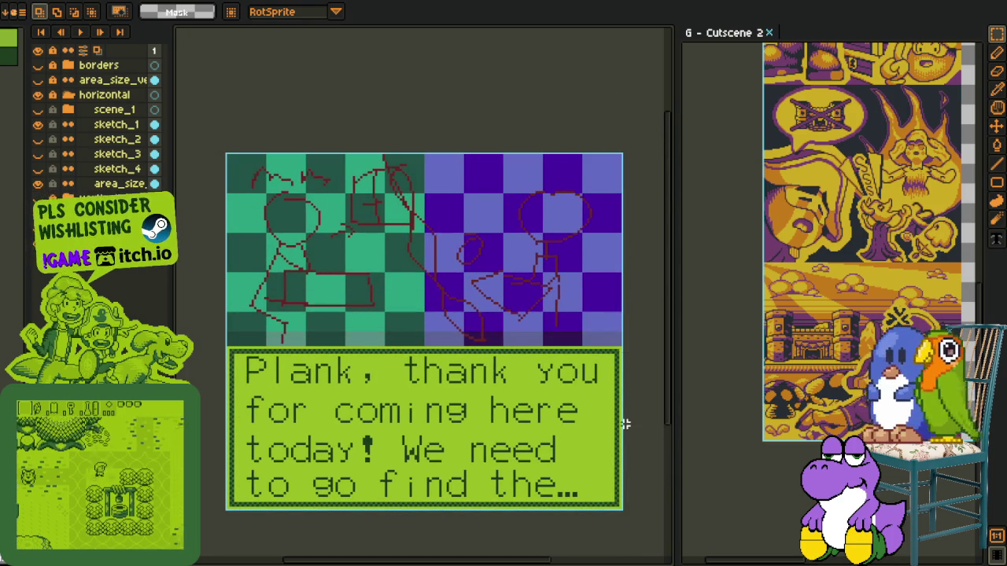
{"action": "right_click", "coordinate": [114, 126]}
{"action": "left_click", "coordinate": [94, 168]}
{"action": "left_click", "coordinate": [101, 168]}
Swap the visible draft from sketch_1 to sketch_2, leaving the layer menu unused.
{"action": "right_click", "coordinate": [100, 170]}
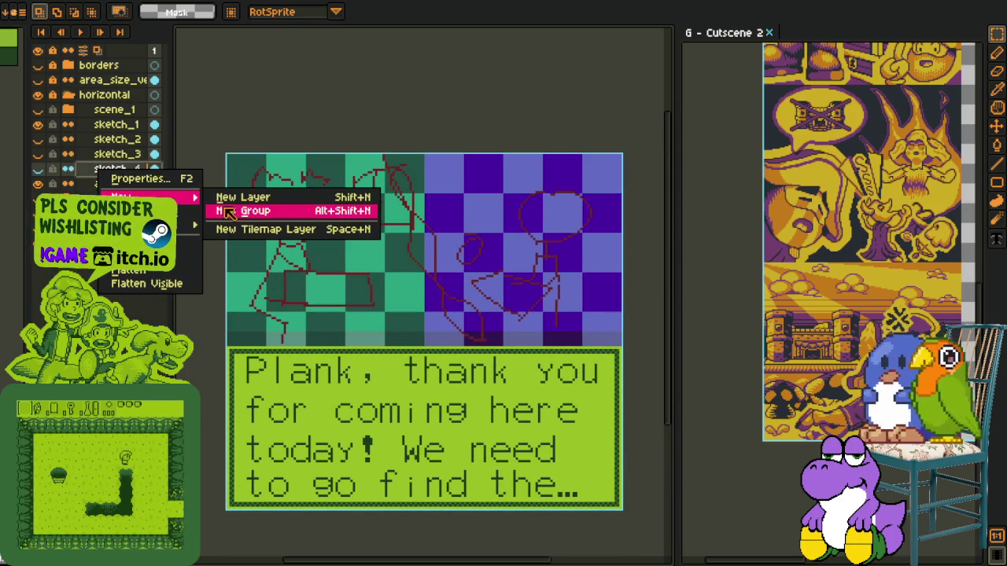
{"action": "key", "text": "Escape"}
{"action": "left_click", "coordinate": [38, 124]}
{"action": "left_click", "coordinate": [38, 139]}
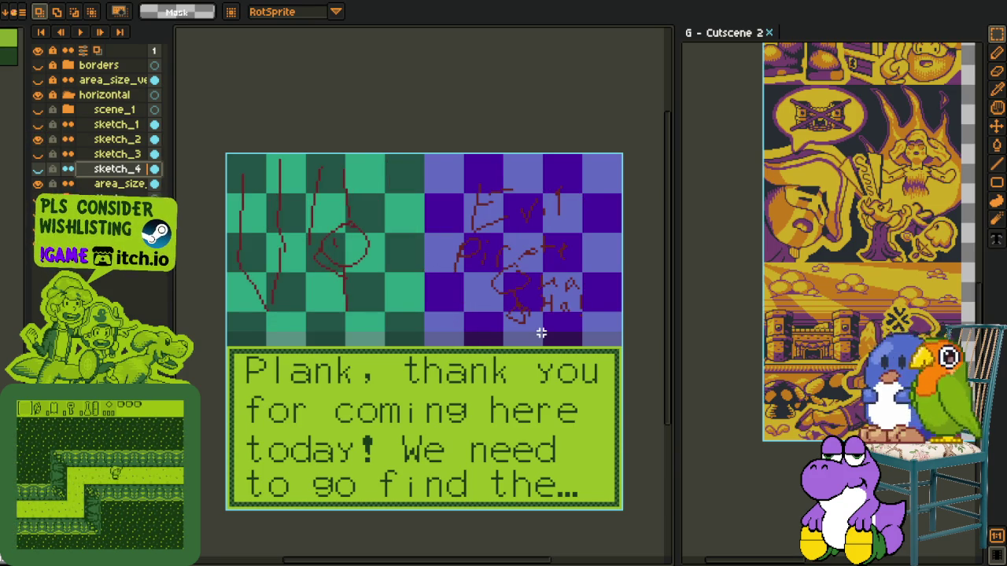
Hide the dialogue box layer and the teal-purple area_size guide.
{"action": "scroll", "coordinate": [314, 320], "scroll_direction": "up", "scroll_amount": 1}
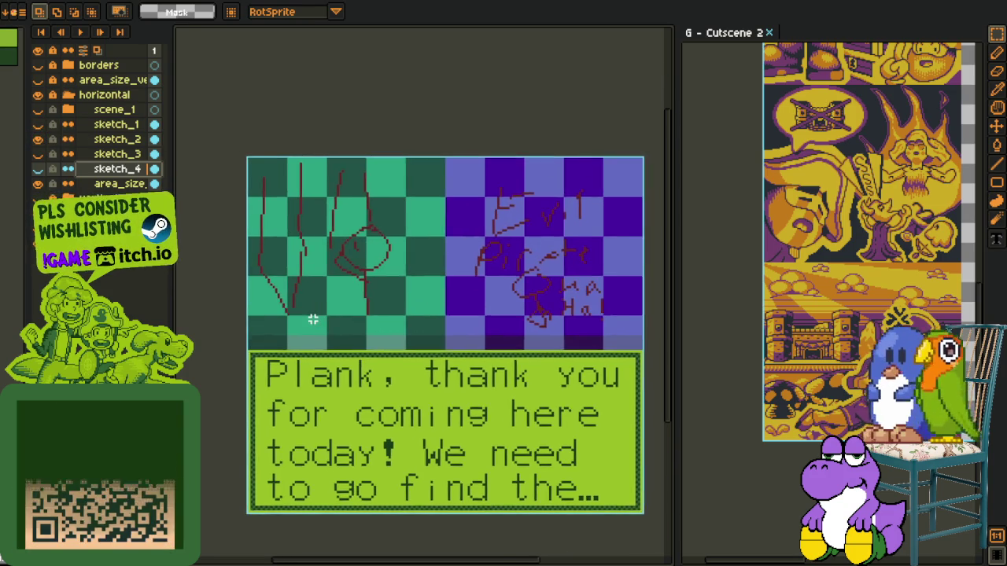
{"action": "scroll", "coordinate": [313, 318], "scroll_direction": "up", "scroll_amount": 1}
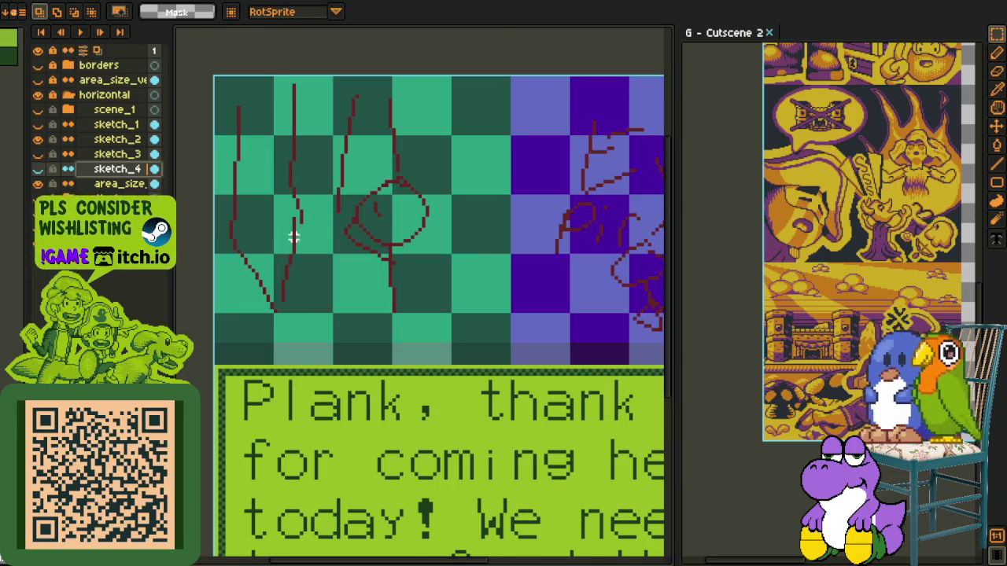
{"action": "scroll", "coordinate": [291, 245], "scroll_direction": "up", "scroll_amount": 1}
{"action": "left_click_drag", "start_coordinate": [418, 238], "coordinate": [454, 287]}
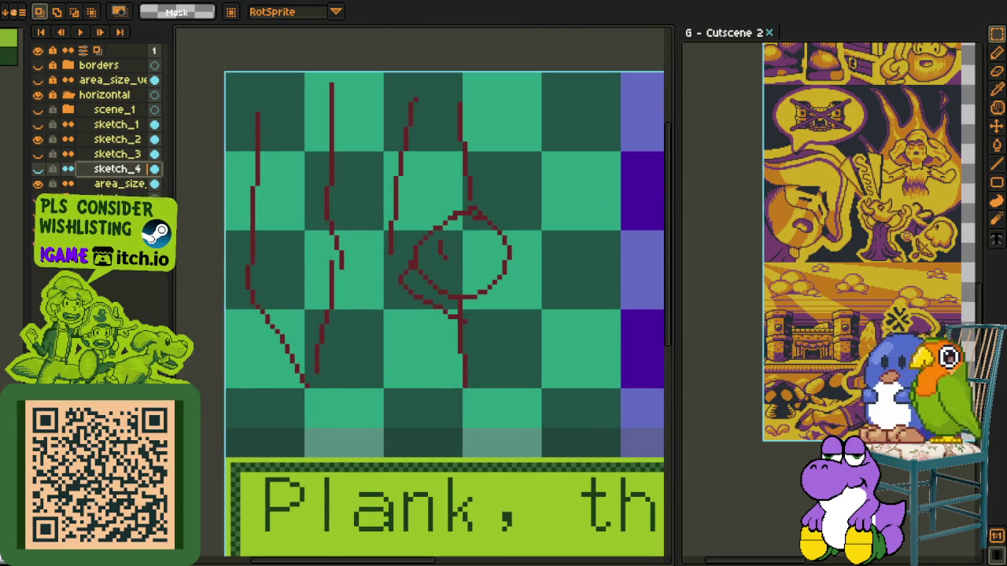
{"action": "left_click", "coordinate": [38, 199]}
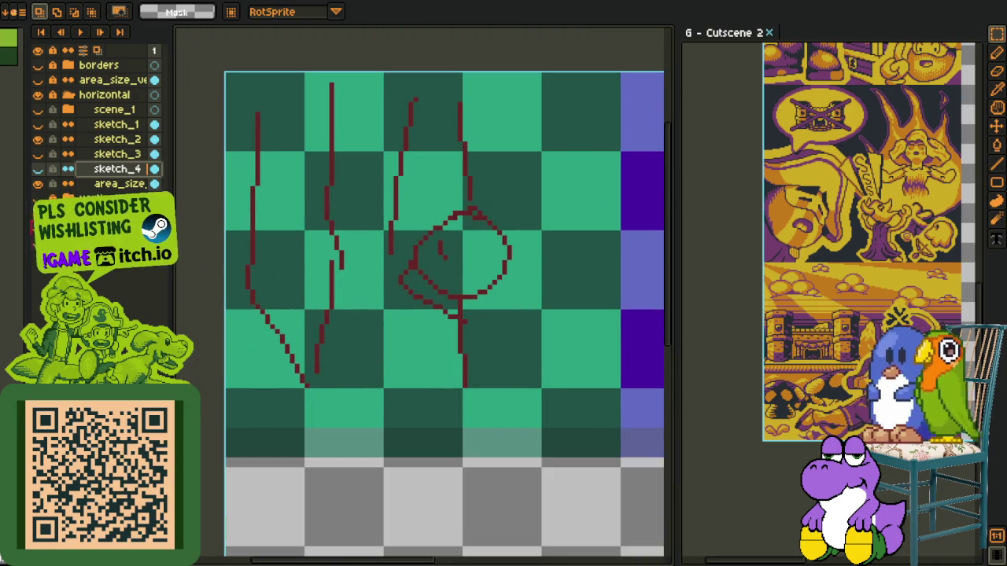
{"action": "left_click", "coordinate": [38, 214]}
Mark a rectangle around the 'Evil Pirate Ha Ha!' sketch, then return to the left-hand sketches.
{"action": "left_click_drag", "start_coordinate": [425, 251], "coordinate": [431, 263]}
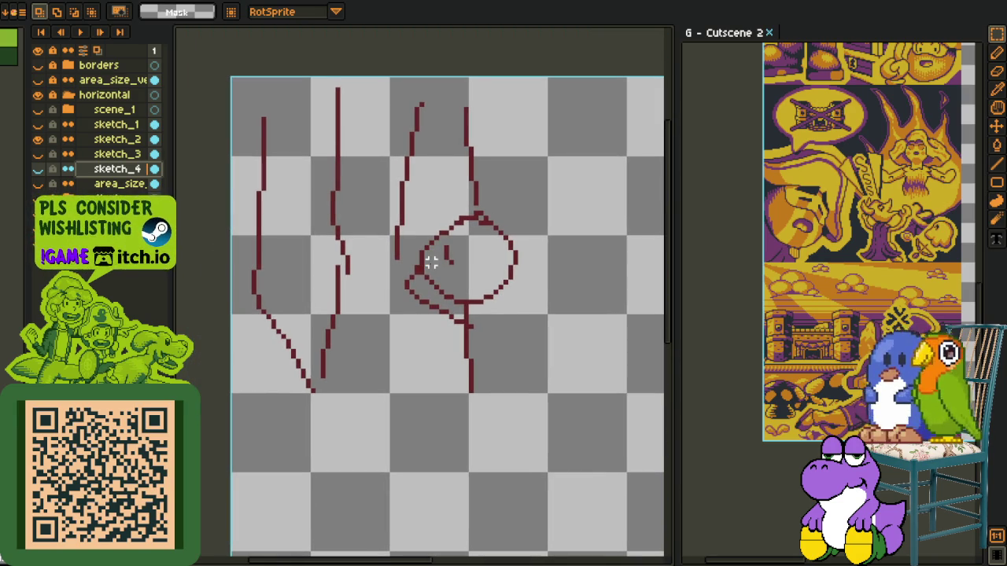
{"action": "scroll", "coordinate": [431, 267], "scroll_direction": "right", "scroll_amount": 3}
{"action": "scroll", "coordinate": [530, 260], "scroll_direction": "right", "scroll_amount": 5}
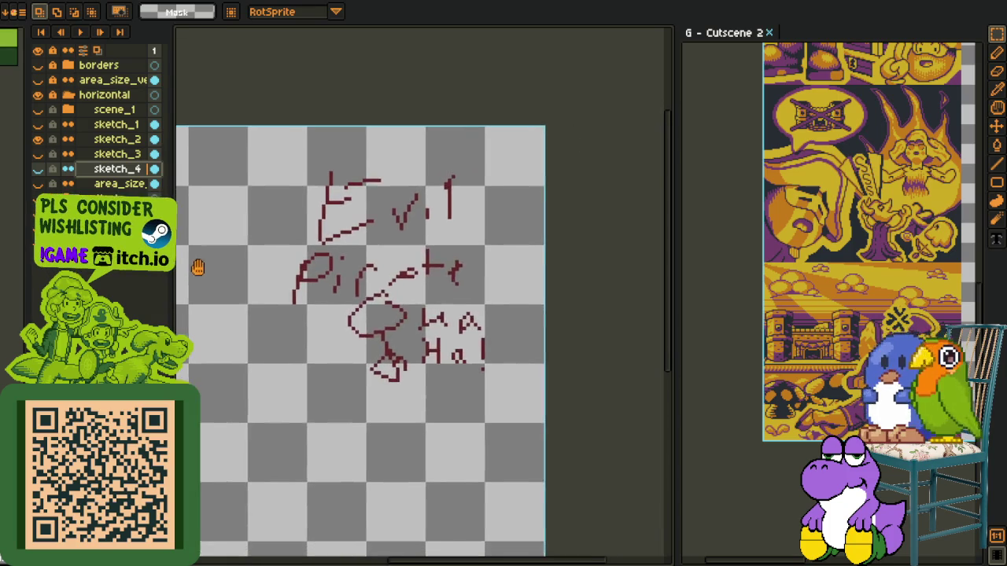
{"action": "left_click_drag", "start_coordinate": [311, 150], "coordinate": [618, 450]}
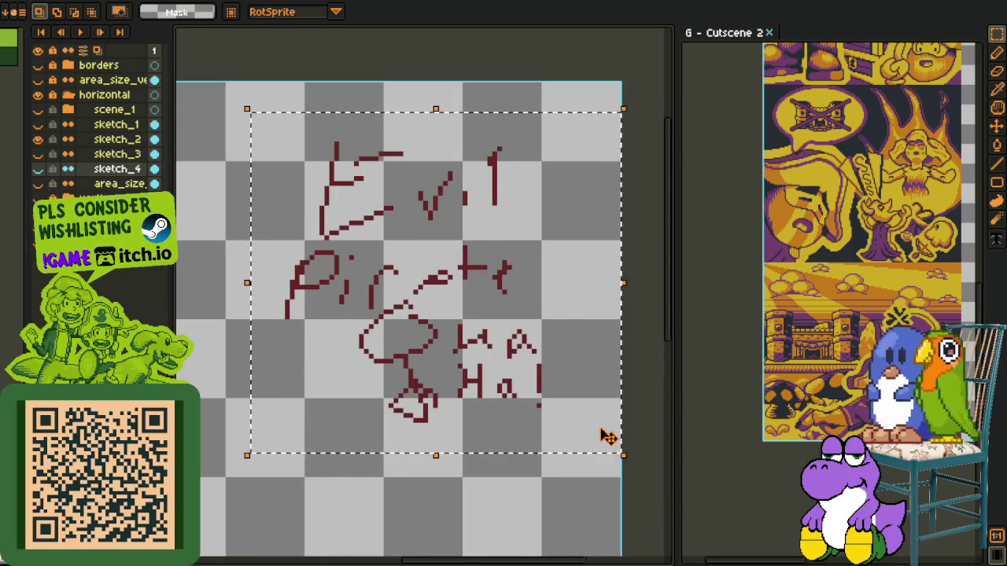
{"action": "scroll", "coordinate": [605, 438], "scroll_direction": "down", "scroll_amount": 1}
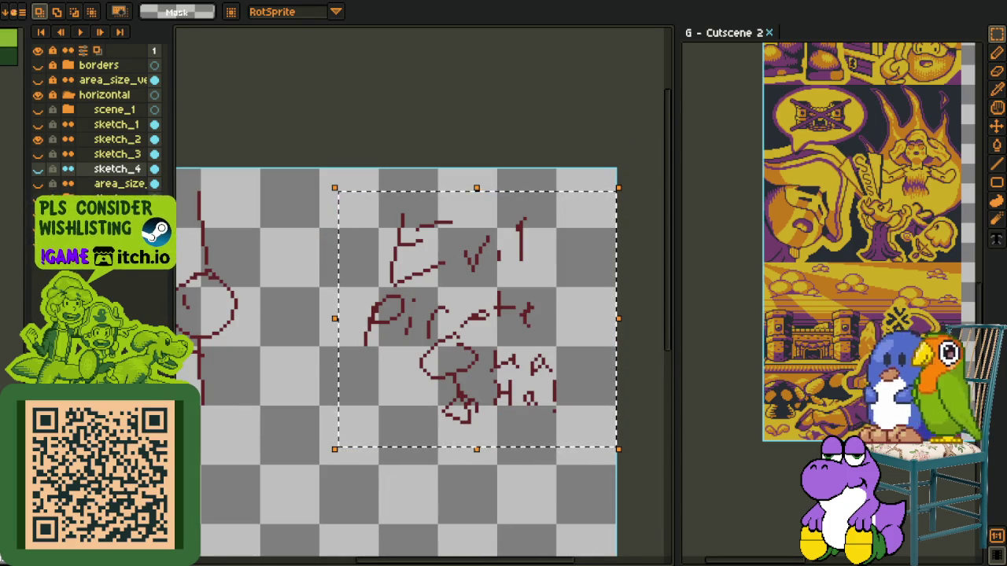
{"action": "scroll", "coordinate": [325, 348], "scroll_direction": "left", "scroll_amount": 5}
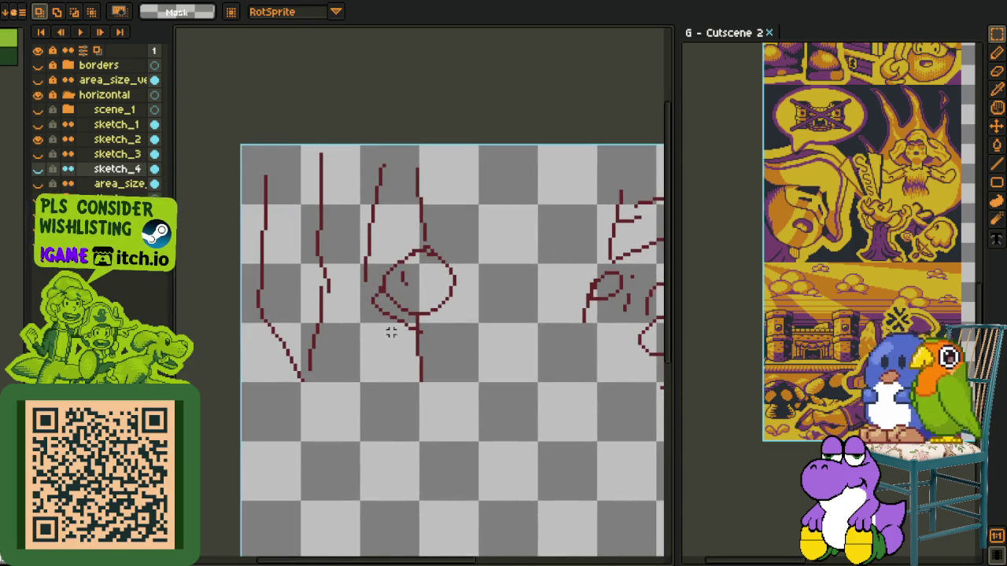
{"action": "scroll", "coordinate": [404, 332], "scroll_direction": "up", "scroll_amount": 1}
{"action": "left_click_drag", "start_coordinate": [382, 314], "coordinate": [426, 321]}
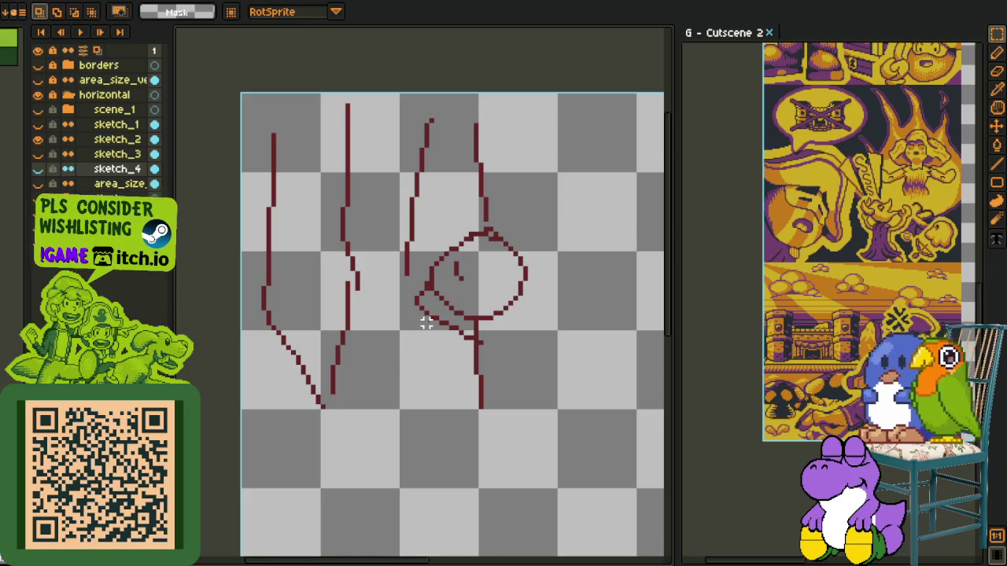
Select the left sketches and switch the visible draft from sketch_2 to sketch_1.
{"action": "left_click_drag", "start_coordinate": [253, 76], "coordinate": [633, 437]}
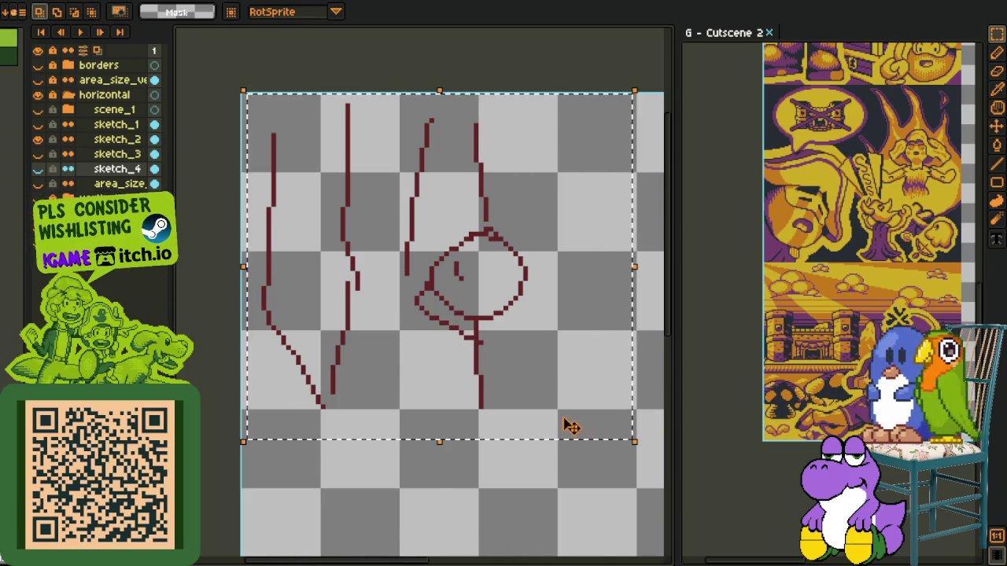
{"action": "scroll", "coordinate": [568, 428], "scroll_direction": "down", "scroll_amount": 1}
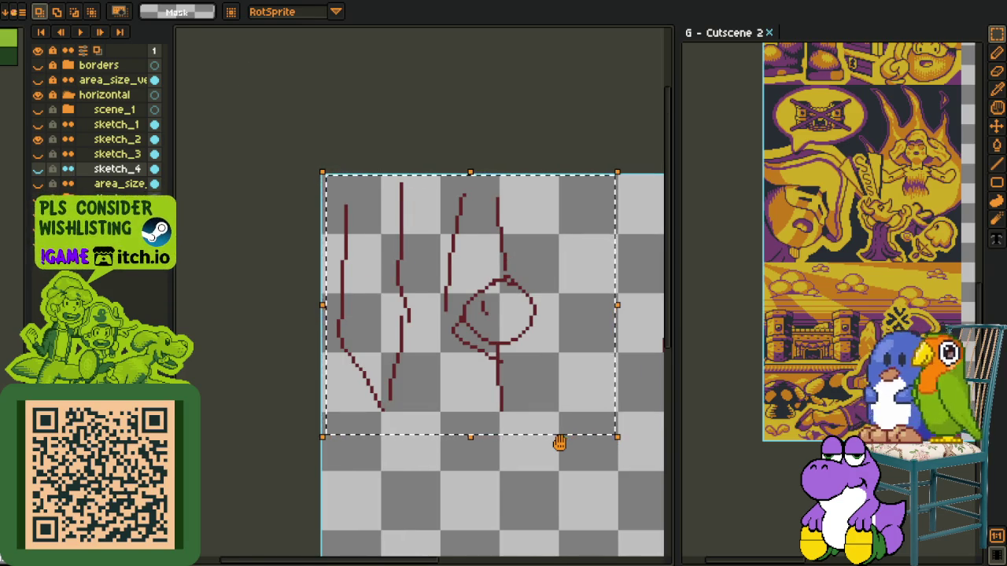
{"action": "left_click_drag", "start_coordinate": [558, 443], "coordinate": [522, 417]}
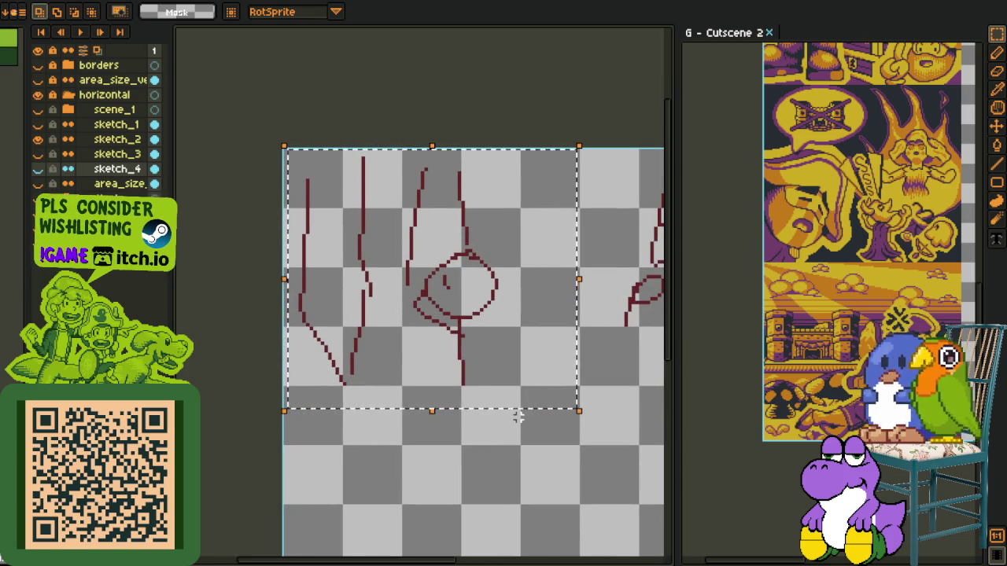
{"action": "left_click", "coordinate": [38, 140]}
{"action": "left_click", "coordinate": [38, 124]}
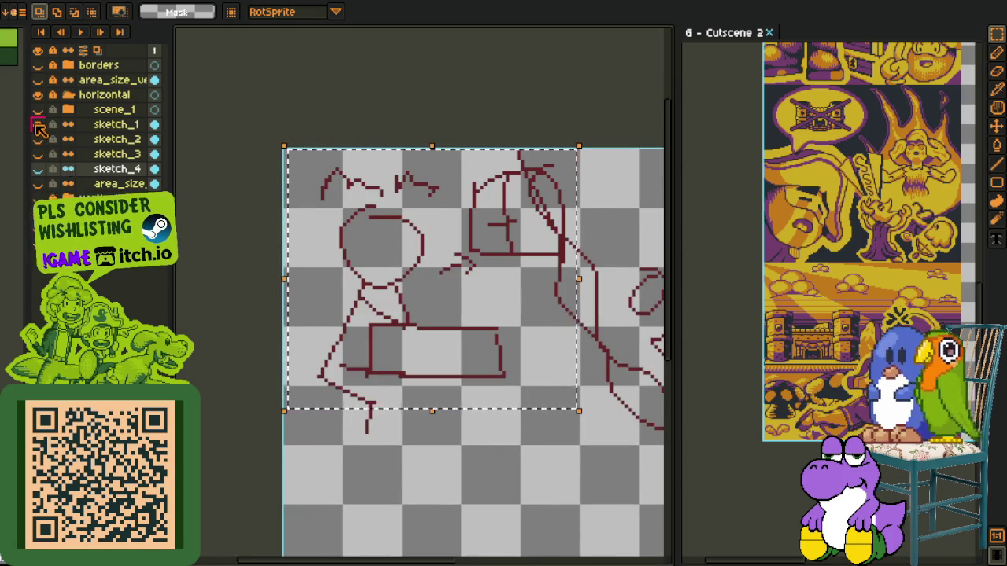
{"action": "scroll", "coordinate": [443, 317], "scroll_direction": "down", "scroll_amount": 1}
{"action": "left_click_drag", "start_coordinate": [333, 203], "coordinate": [524, 398]}
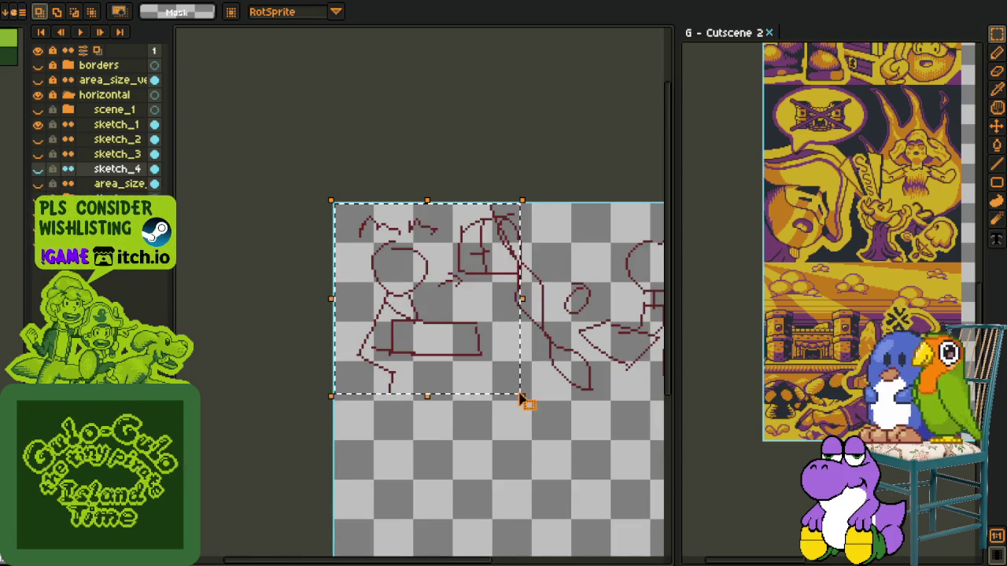
{"action": "left_click_drag", "start_coordinate": [566, 366], "coordinate": [460, 356]}
{"action": "left_click", "coordinate": [236, 266]}
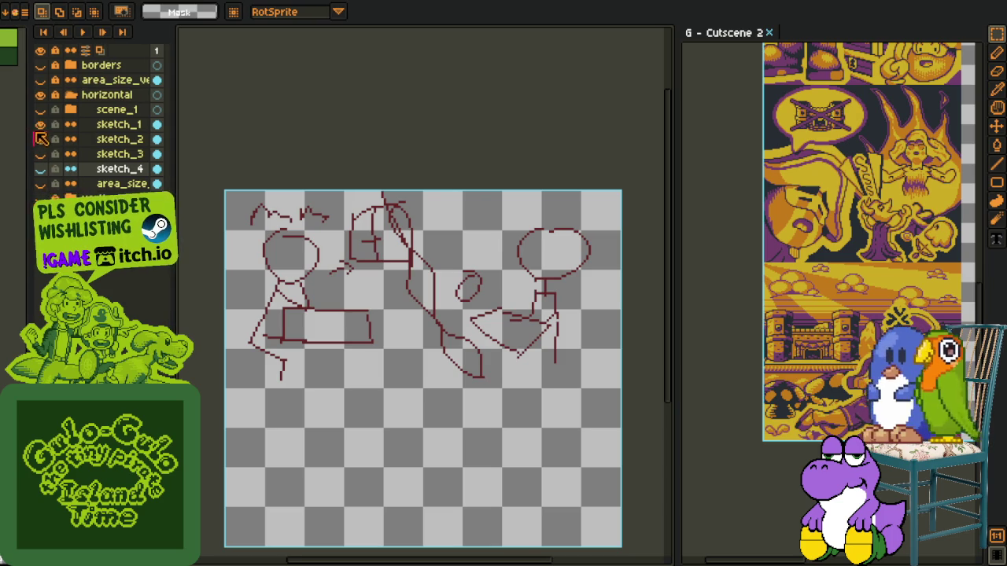
Go back to sketch_2, mark its left sketches, then switch to sketch_3 and deselect.
{"action": "left_click", "coordinate": [37, 124]}
{"action": "left_click", "coordinate": [41, 140]}
{"action": "scroll", "coordinate": [276, 331], "scroll_direction": "up", "scroll_amount": 1}
{"action": "left_click_drag", "start_coordinate": [341, 279], "coordinate": [386, 326]}
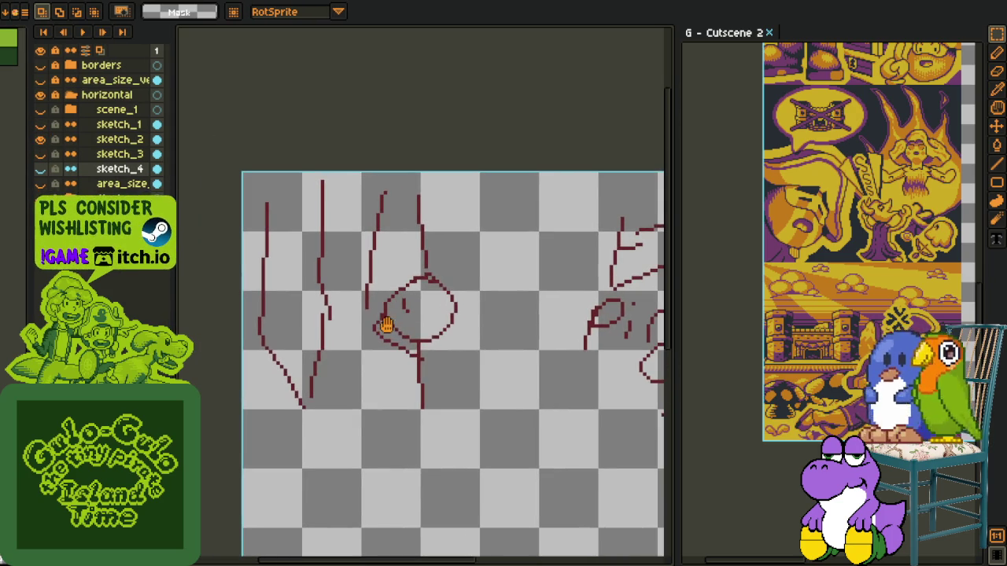
{"action": "left_click_drag", "start_coordinate": [240, 171], "coordinate": [509, 434]}
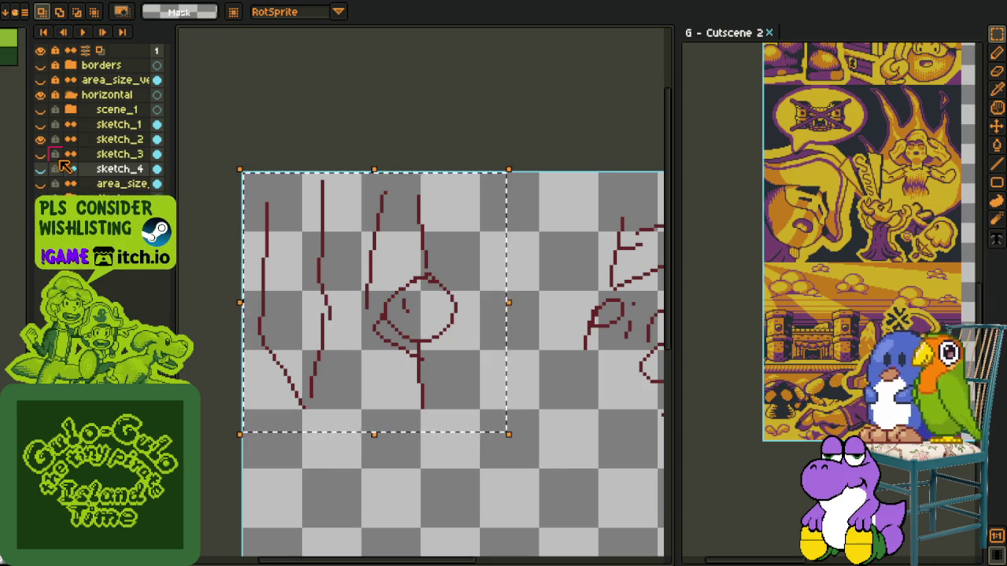
{"action": "left_click_drag", "start_coordinate": [567, 364], "coordinate": [550, 376]}
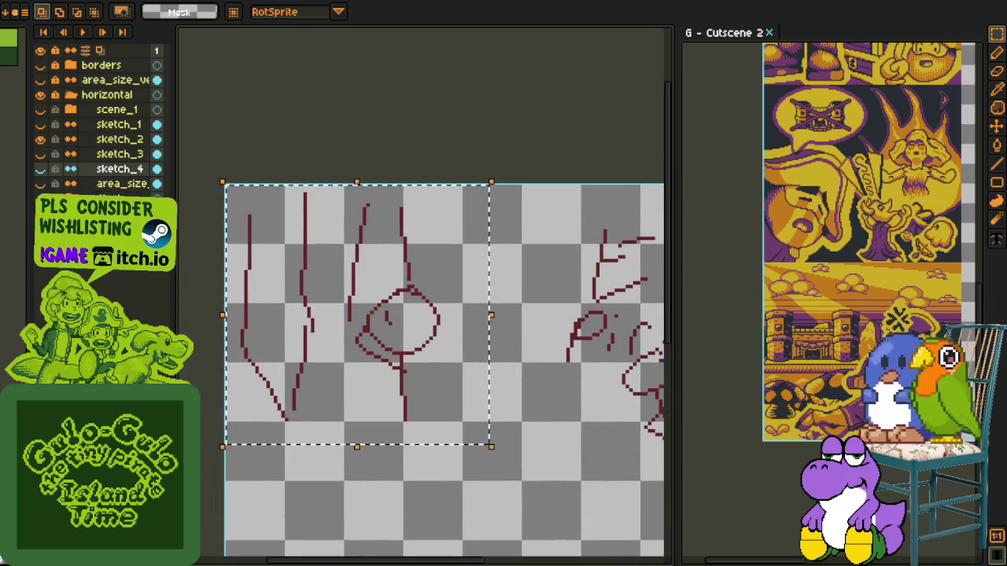
{"action": "left_click", "coordinate": [41, 139]}
{"action": "left_click", "coordinate": [40, 154]}
{"action": "key", "text": "ctrl+d"}
Inspect sketch_3's left sketch, then swap it for the sketch_4 draft.
{"action": "scroll", "coordinate": [545, 230], "scroll_direction": "down", "scroll_amount": 1}
{"action": "left_click_drag", "start_coordinate": [332, 202], "coordinate": [494, 402]}
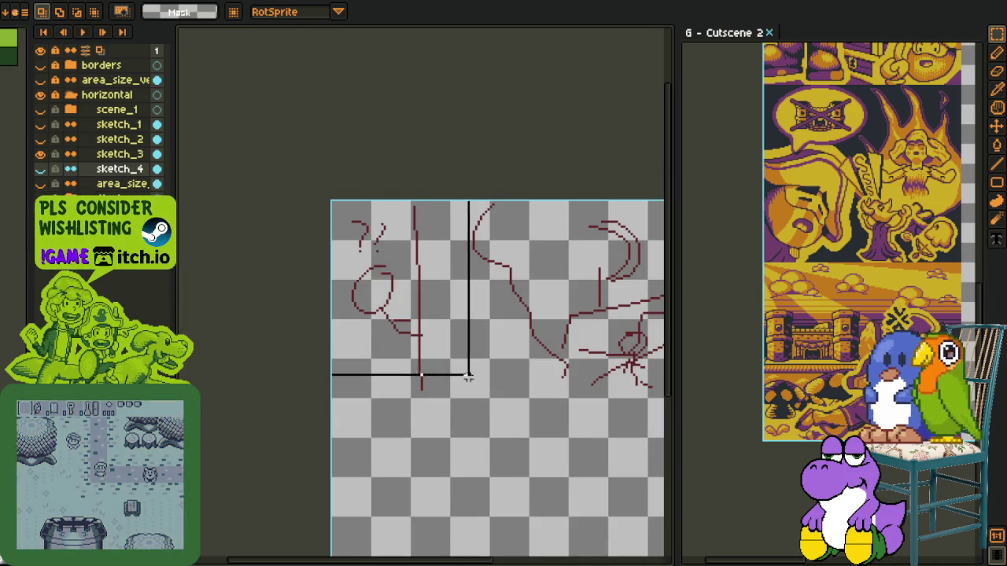
{"action": "left_click_drag", "start_coordinate": [494, 355], "coordinate": [351, 343]}
{"action": "key", "text": "ctrl+d"}
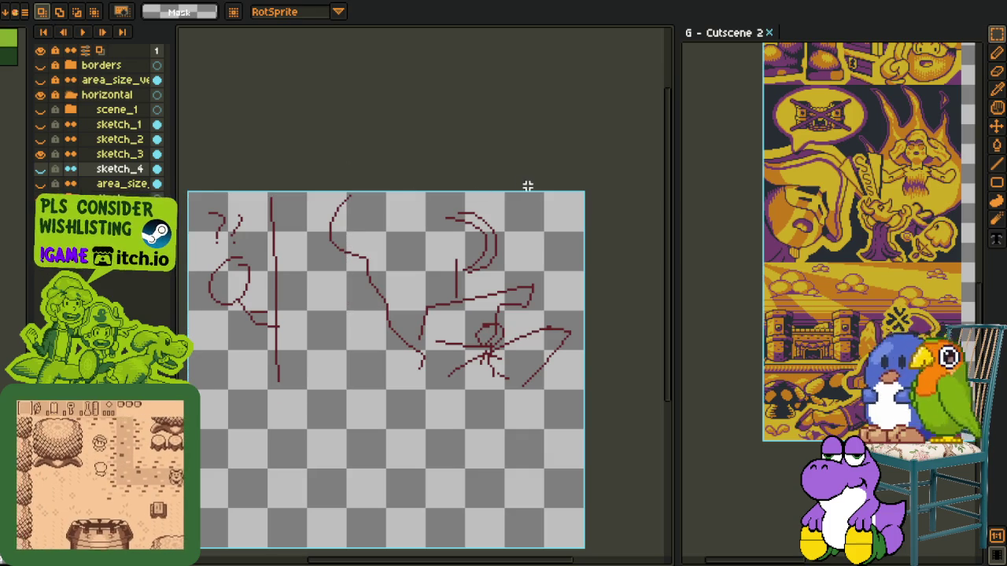
{"action": "left_click", "coordinate": [40, 154]}
{"action": "left_click", "coordinate": [40, 169]}
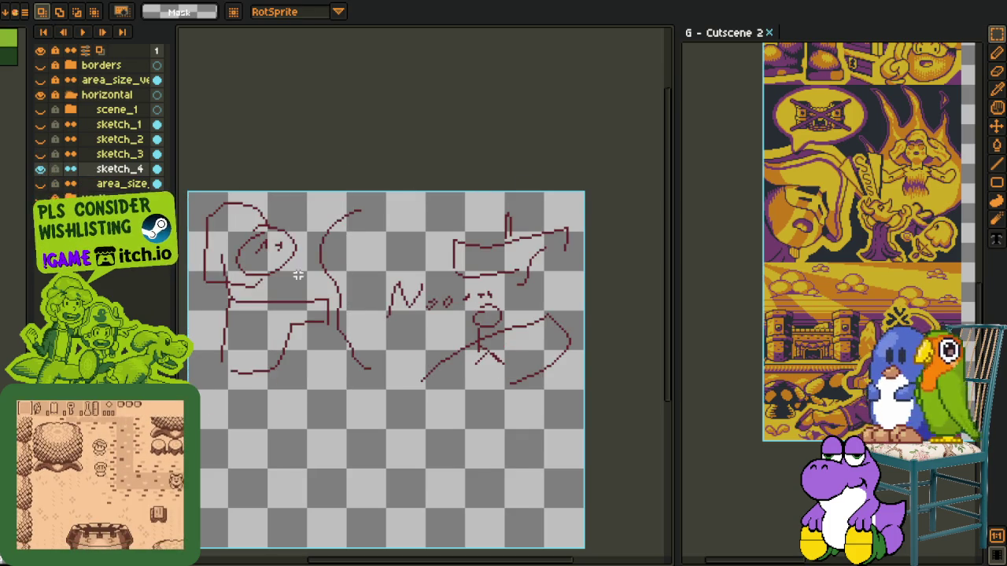
{"action": "scroll", "coordinate": [323, 280], "scroll_direction": "up", "scroll_amount": 1}
{"action": "left_click_drag", "start_coordinate": [324, 281], "coordinate": [390, 291]}
{"action": "scroll", "coordinate": [236, 275], "scroll_direction": "down", "scroll_amount": 1}
{"action": "scroll", "coordinate": [236, 274], "scroll_direction": "up", "scroll_amount": 1}
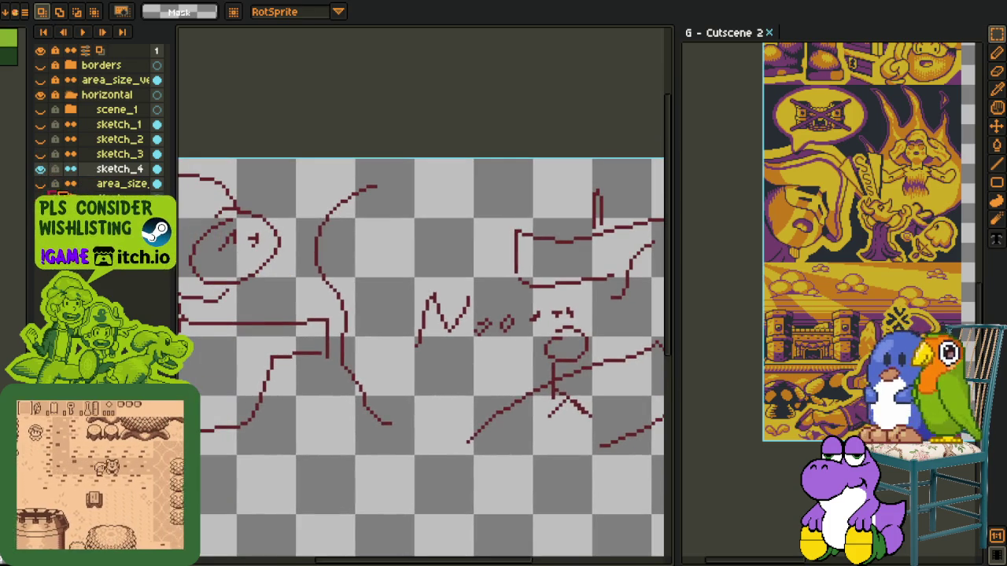
Review sketch_2 again, then hide the horizontal folder and leave only sketch_3 visible.
{"action": "left_click", "coordinate": [41, 169]}
{"action": "left_click", "coordinate": [40, 139]}
{"action": "left_click_drag", "start_coordinate": [331, 193], "coordinate": [418, 183]}
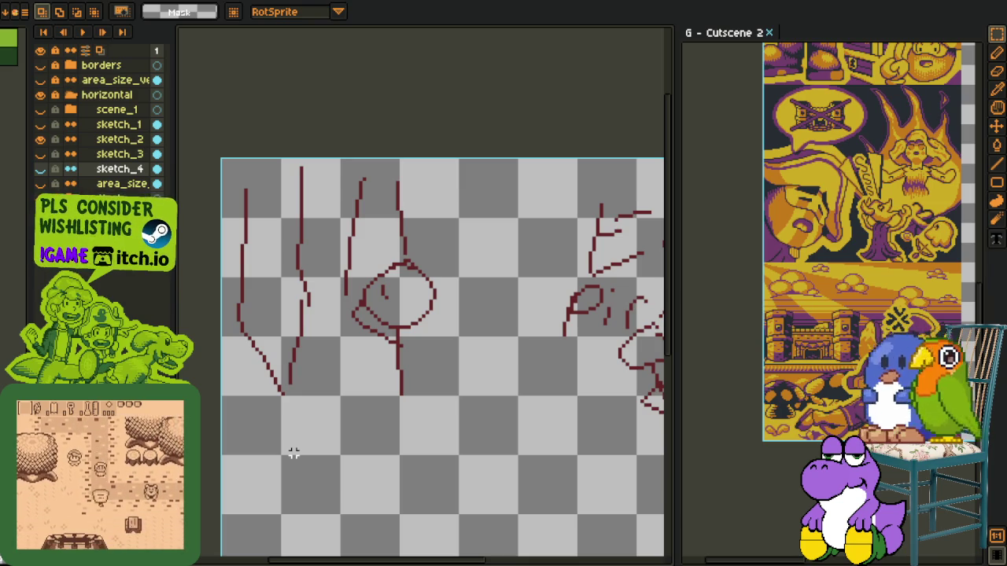
{"action": "scroll", "coordinate": [467, 268], "scroll_direction": "down", "scroll_amount": 2}
{"action": "scroll", "coordinate": [487, 234], "scroll_direction": "up", "scroll_amount": 1}
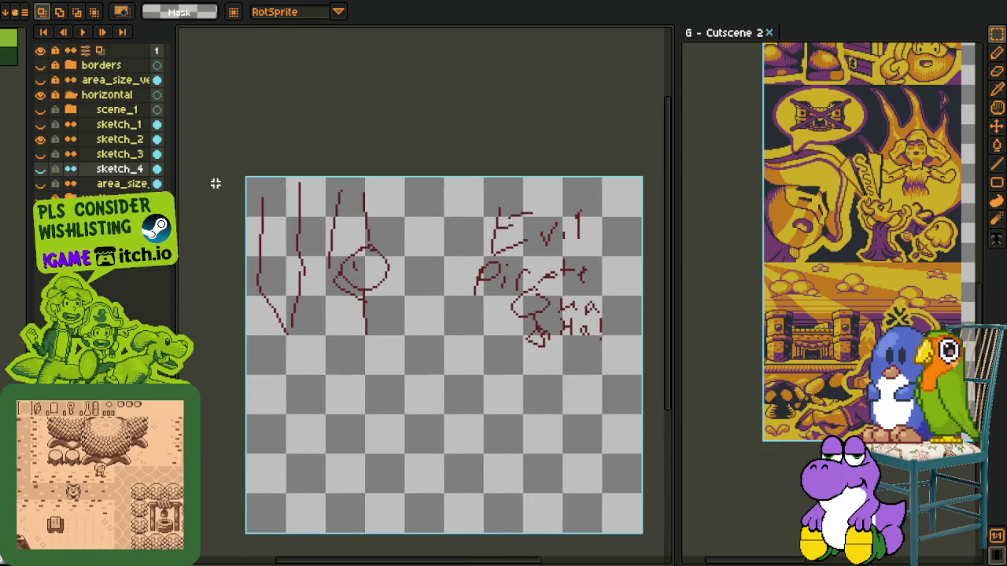
{"action": "left_click", "coordinate": [56, 96]}
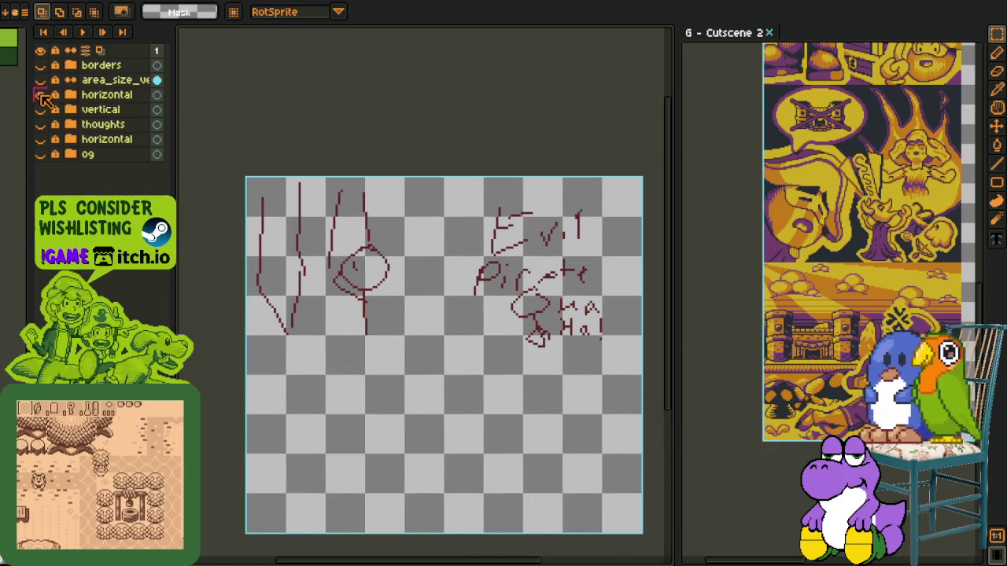
{"action": "left_click", "coordinate": [42, 95]}
{"action": "left_click", "coordinate": [57, 96]}
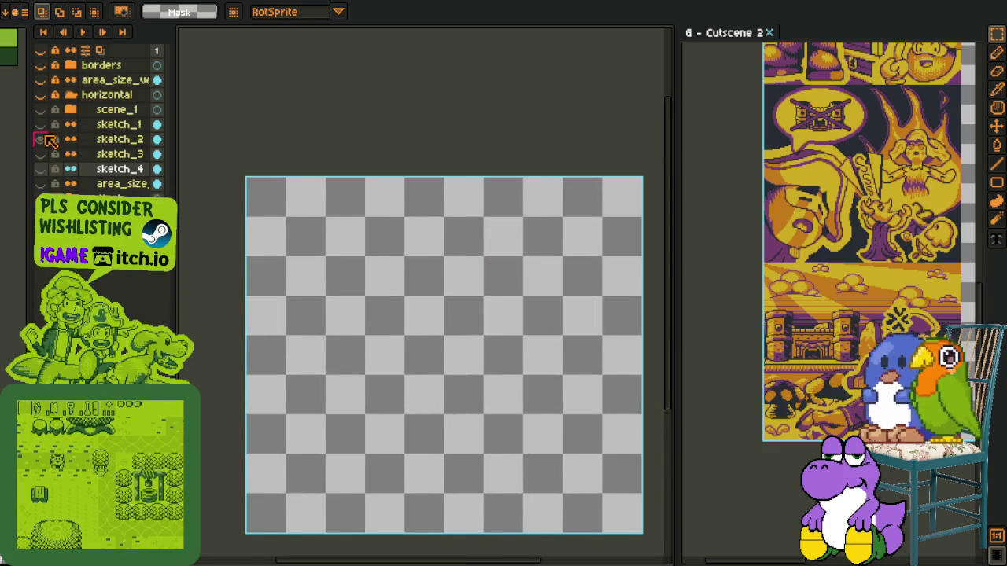
{"action": "left_click", "coordinate": [42, 155]}
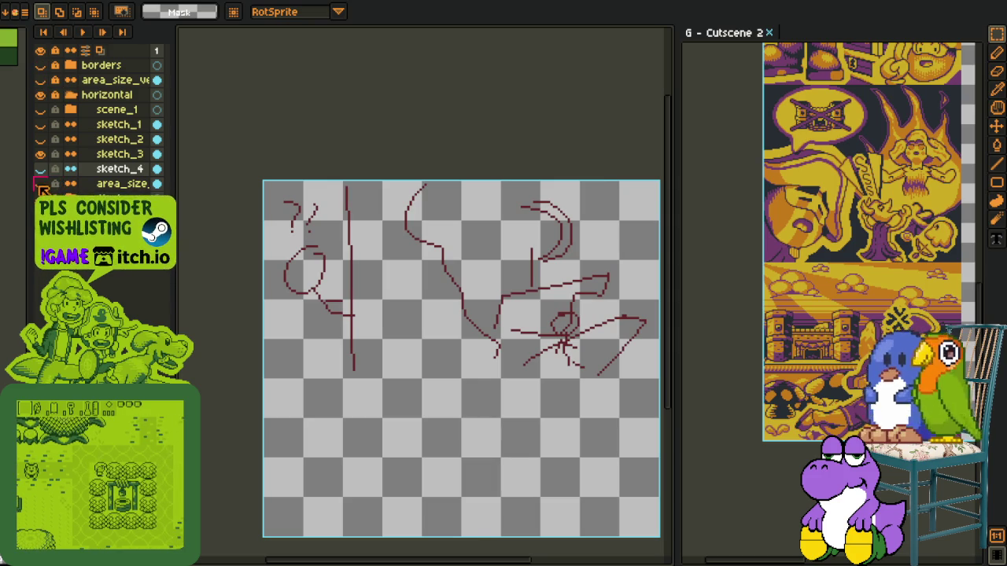
Turn on the area_size guide behind sketch_3 and recentre the canvas in view.
{"action": "left_click", "coordinate": [40, 79]}
{"action": "scroll", "coordinate": [431, 333], "scroll_direction": "up", "scroll_amount": 2}
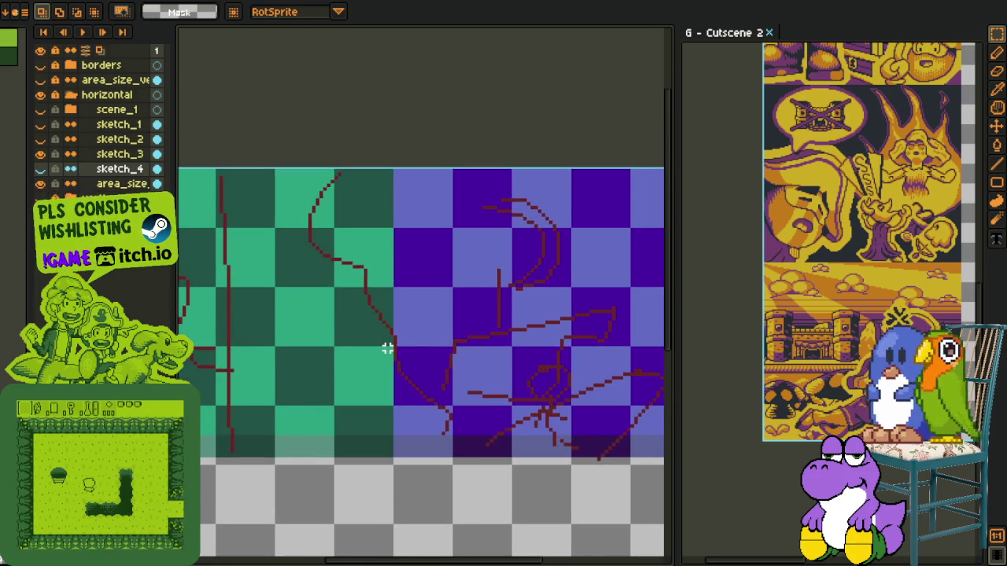
{"action": "scroll", "coordinate": [387, 348], "scroll_direction": "down", "scroll_amount": 2}
{"action": "left_click_drag", "start_coordinate": [359, 351], "coordinate": [463, 347]}
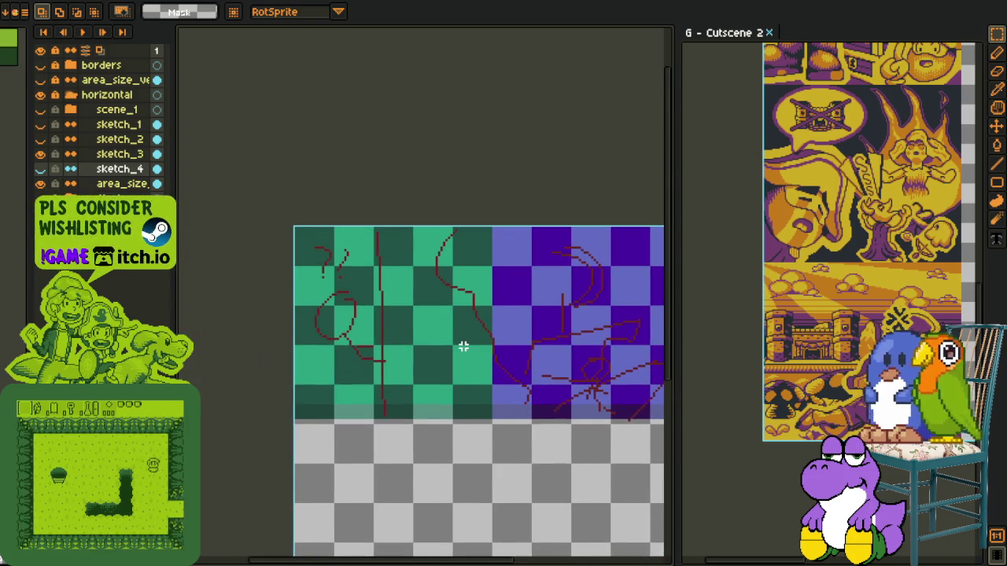
{"action": "left_click_drag", "start_coordinate": [439, 340], "coordinate": [427, 300]}
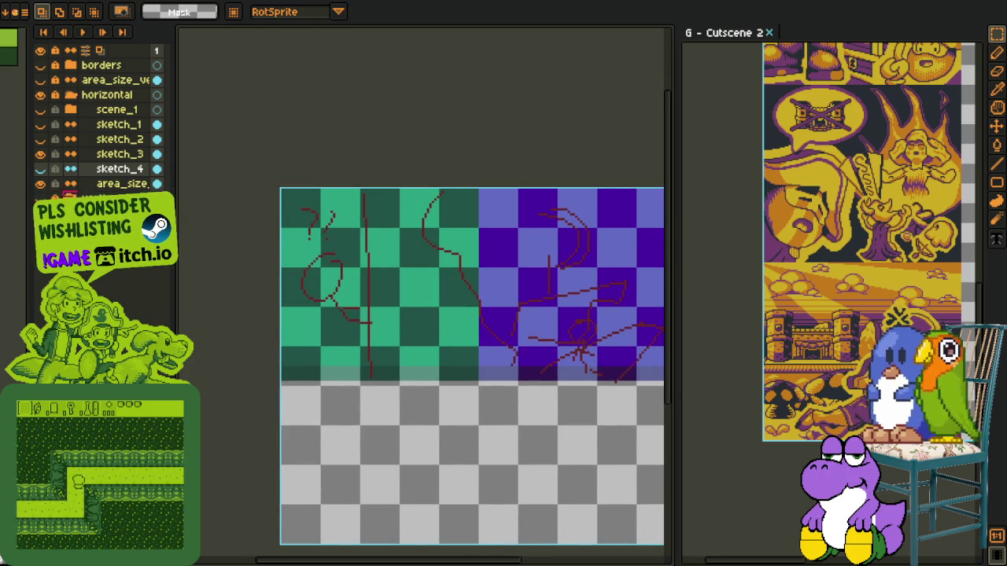
{"action": "right_click", "coordinate": [105, 128]}
{"action": "mouse_move", "coordinate": [134, 153]}
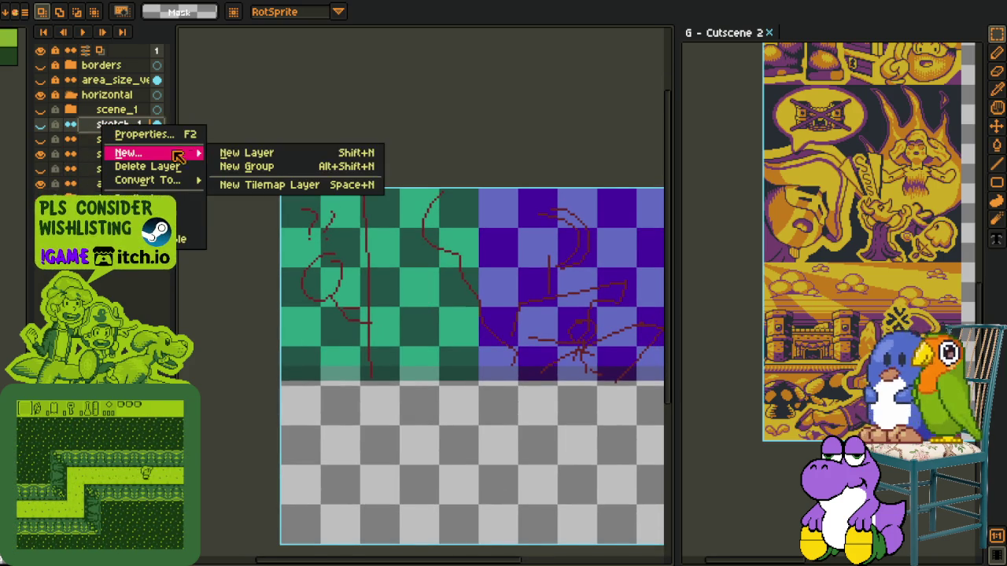
Create a new layer group and name it scene_2.
{"action": "left_click", "coordinate": [248, 166]}
{"action": "double_click", "coordinate": [131, 126]}
{"action": "type", "text": "scene_2"}
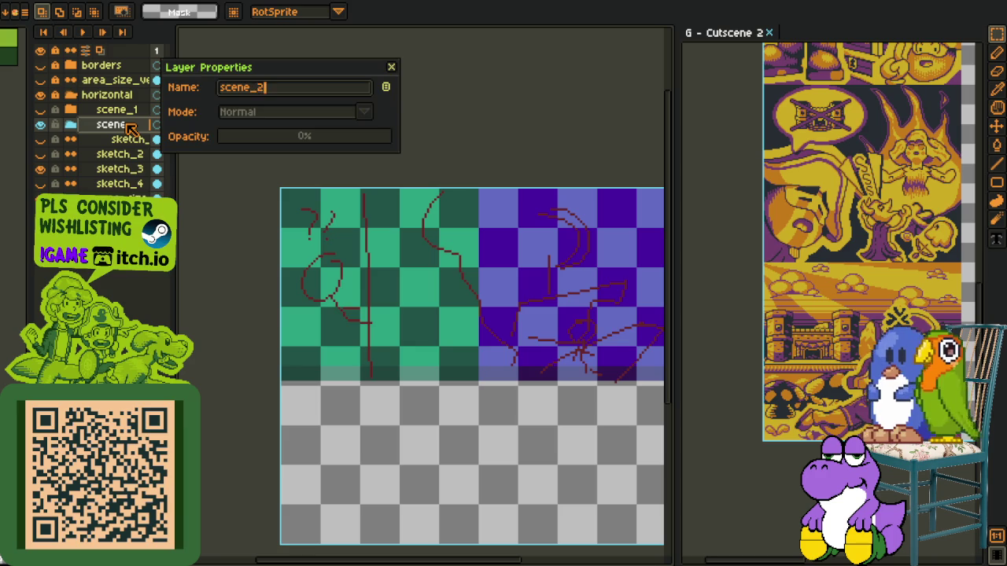
{"action": "key", "text": "Return"}
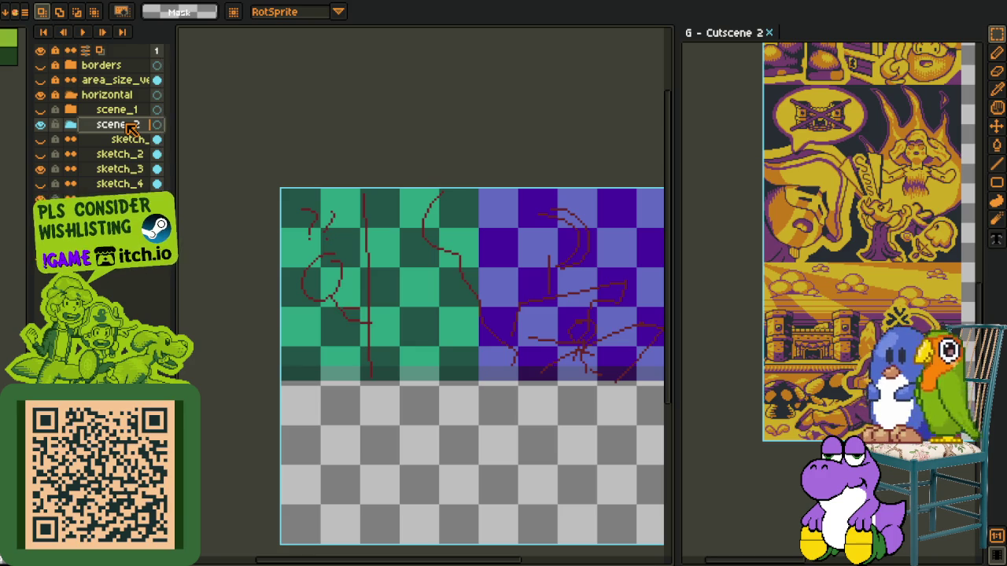
Add a new empty layer above sketch_1 and rename it house.
{"action": "right_click", "coordinate": [122, 133]}
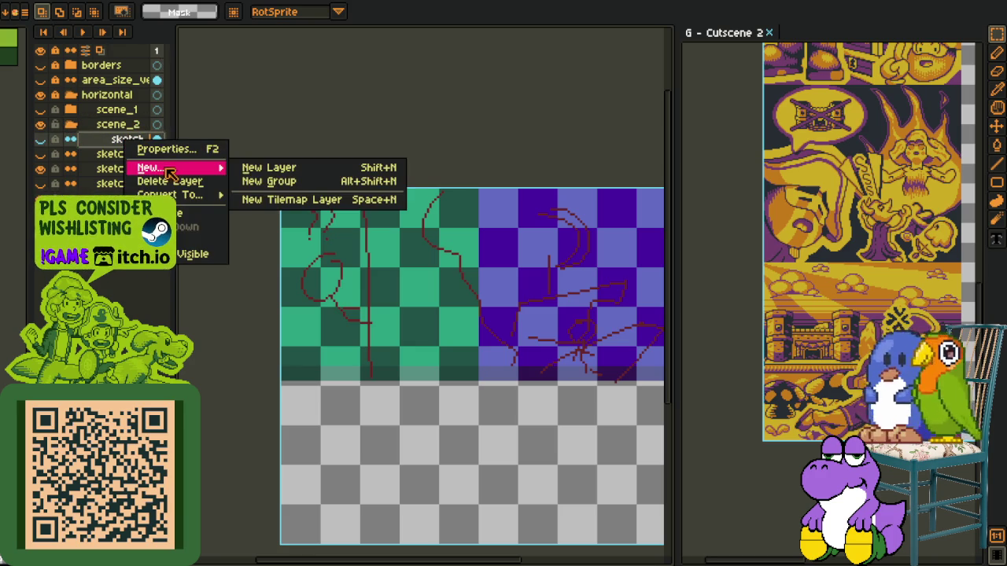
{"action": "left_click", "coordinate": [250, 166]}
{"action": "left_click", "coordinate": [124, 155]}
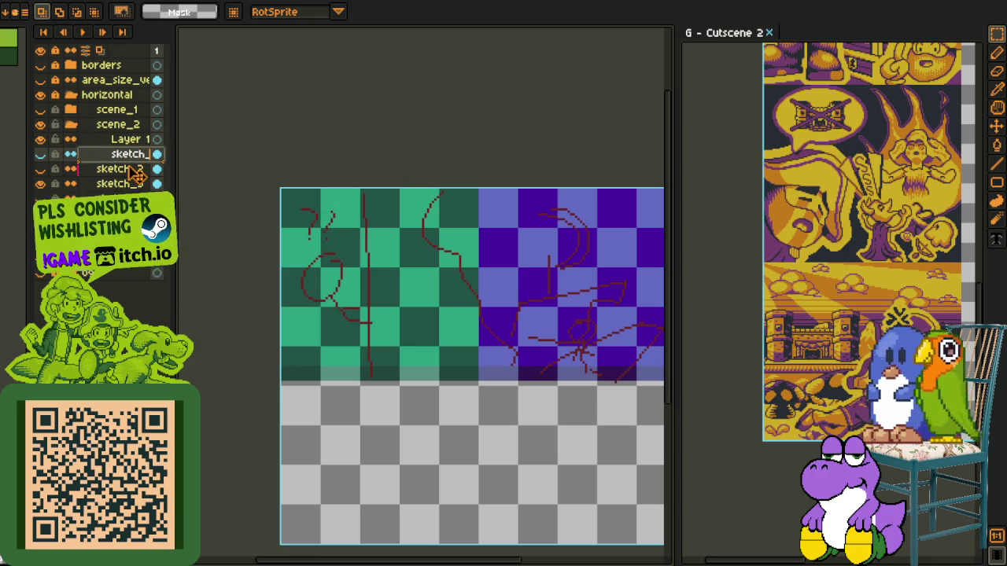
{"action": "left_click_drag", "start_coordinate": [136, 180], "coordinate": [129, 159]}
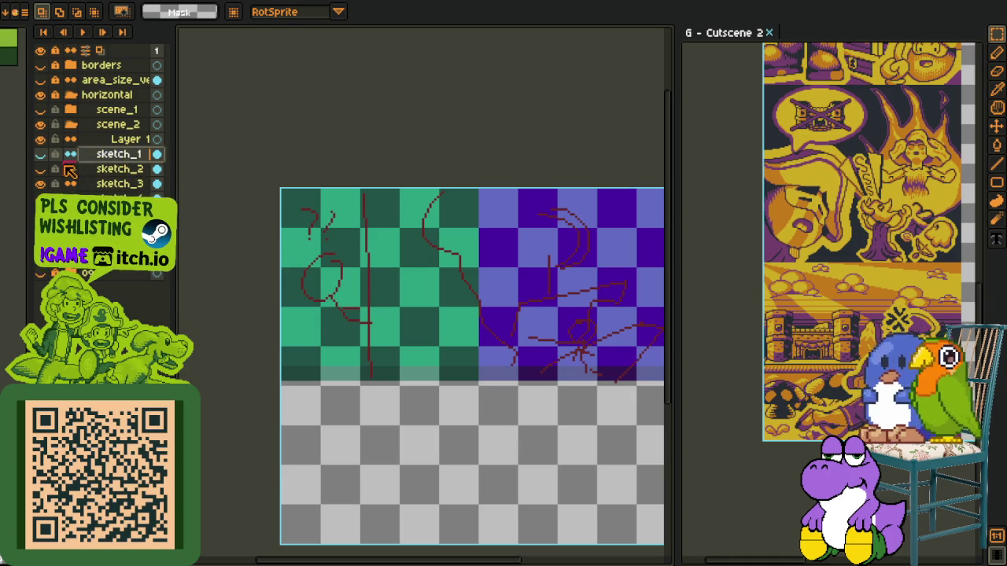
{"action": "double_click", "coordinate": [119, 140]}
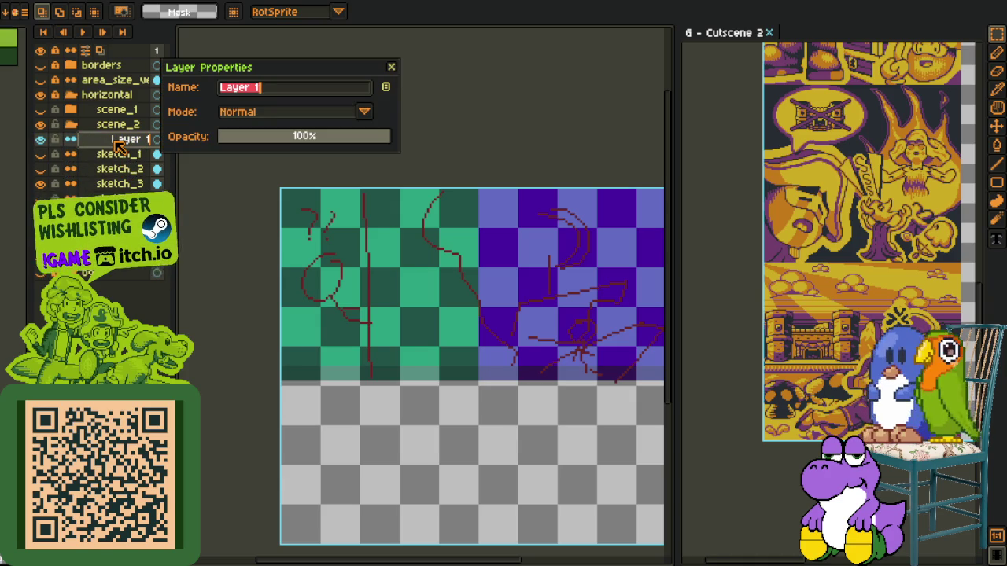
{"action": "type", "text": "e"}
{"action": "key", "text": "Return"}
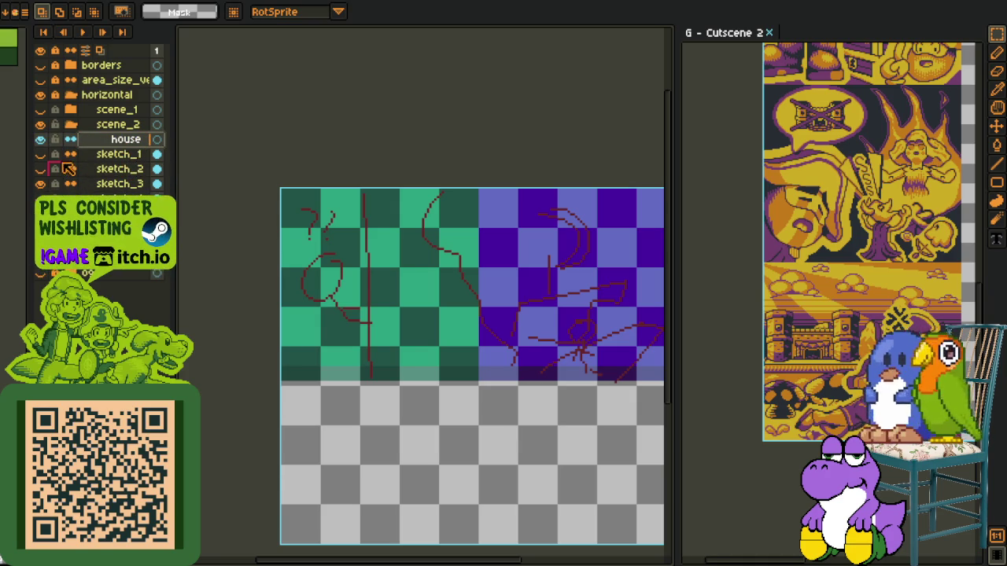
{"action": "key", "text": "i"}
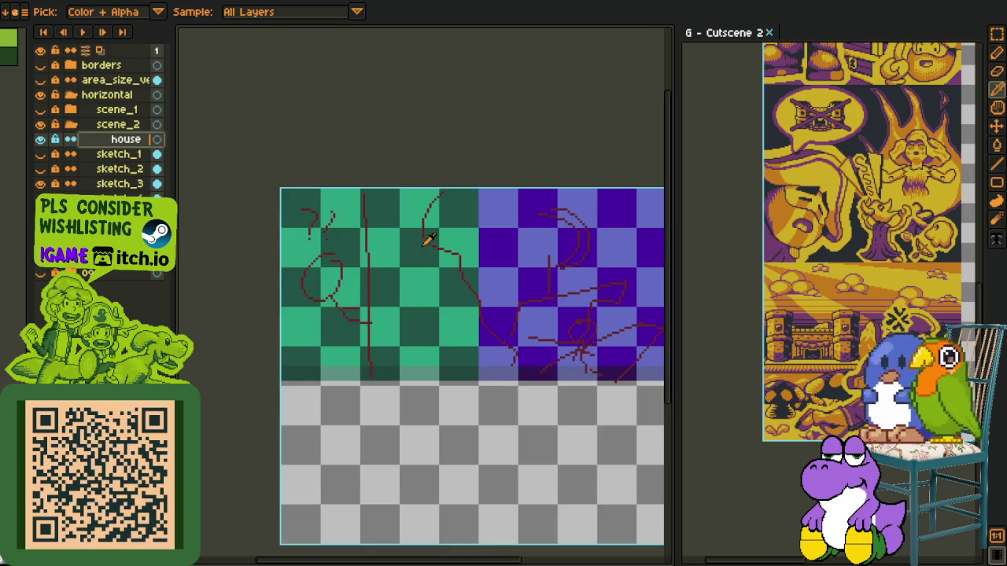
{"action": "scroll", "coordinate": [429, 234], "scroll_direction": "up", "scroll_amount": 1}
{"action": "key", "text": "b"}
{"action": "left_click_drag", "start_coordinate": [323, 254], "coordinate": [371, 213]}
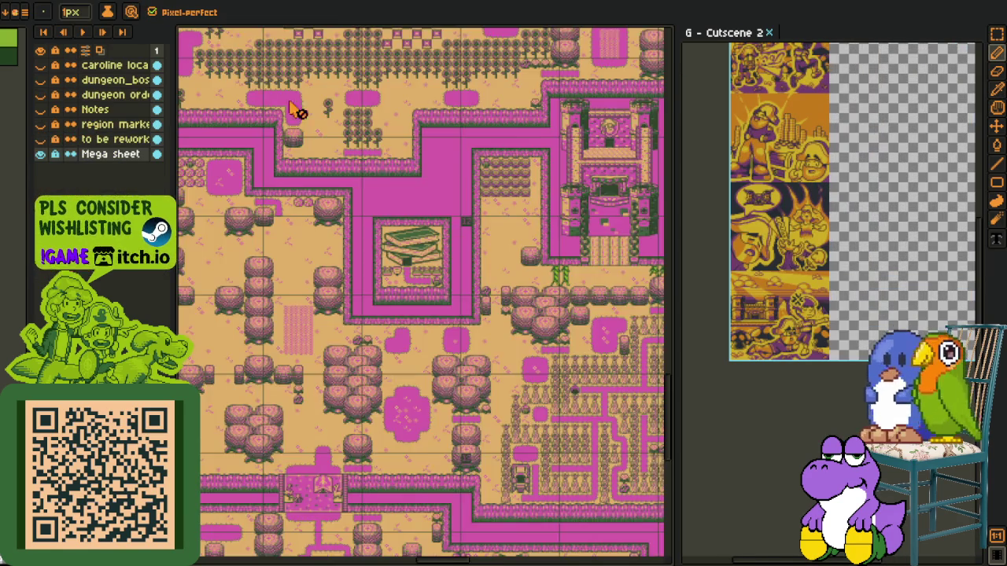
{"action": "key", "text": "ctrl+Tab"}
{"action": "mouse_move", "coordinate": [323, 140]}
{"action": "left_mouse_down"}
{"action": "mouse_move", "coordinate": [391, 256]}
{"action": "mouse_move", "coordinate": [353, 232]}
{"action": "mouse_move", "coordinate": [539, 213]}
{"action": "mouse_move", "coordinate": [375, 359]}
{"action": "mouse_move", "coordinate": [454, 182]}
{"action": "left_mouse_up"}
{"action": "scroll", "coordinate": [455, 182], "scroll_direction": "up", "scroll_amount": 1}
{"action": "scroll", "coordinate": [448, 220], "scroll_direction": "up", "scroll_amount": 1}
{"action": "scroll", "coordinate": [442, 254], "scroll_direction": "up", "scroll_amount": 2}
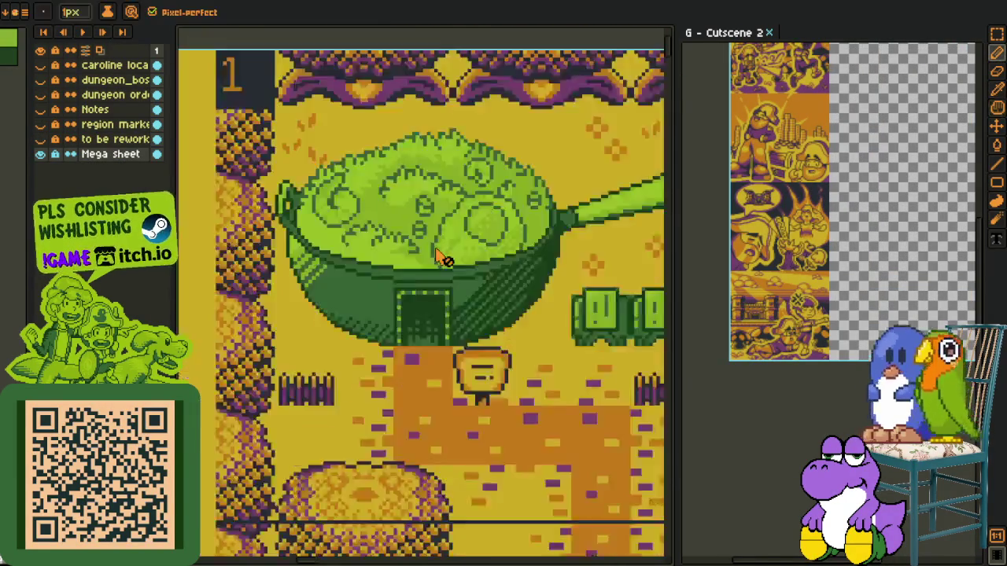
{"action": "scroll", "coordinate": [440, 254], "scroll_direction": "down", "scroll_amount": 2}
{"action": "key", "text": "h"}
{"action": "mouse_move", "coordinate": [440, 254]}
{"action": "left_mouse_down"}
{"action": "mouse_move", "coordinate": [330, 142]}
{"action": "mouse_move", "coordinate": [370, 259]}
{"action": "mouse_move", "coordinate": [335, 188]}
{"action": "left_mouse_up"}
{"action": "key", "text": "b"}
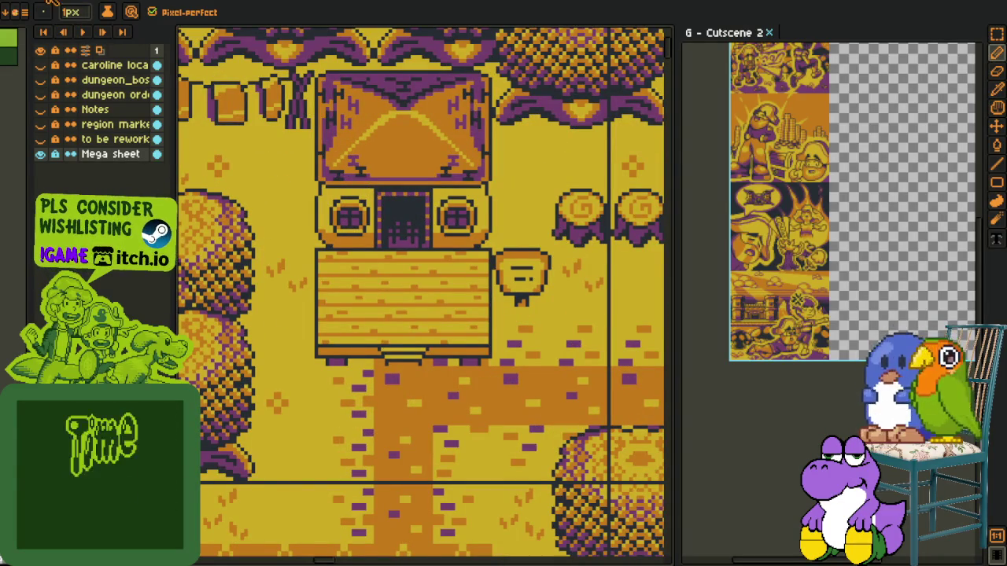
{"action": "key", "text": "ctrl+Tab"}
{"action": "scroll", "coordinate": [383, 234], "scroll_direction": "up", "scroll_amount": 1}
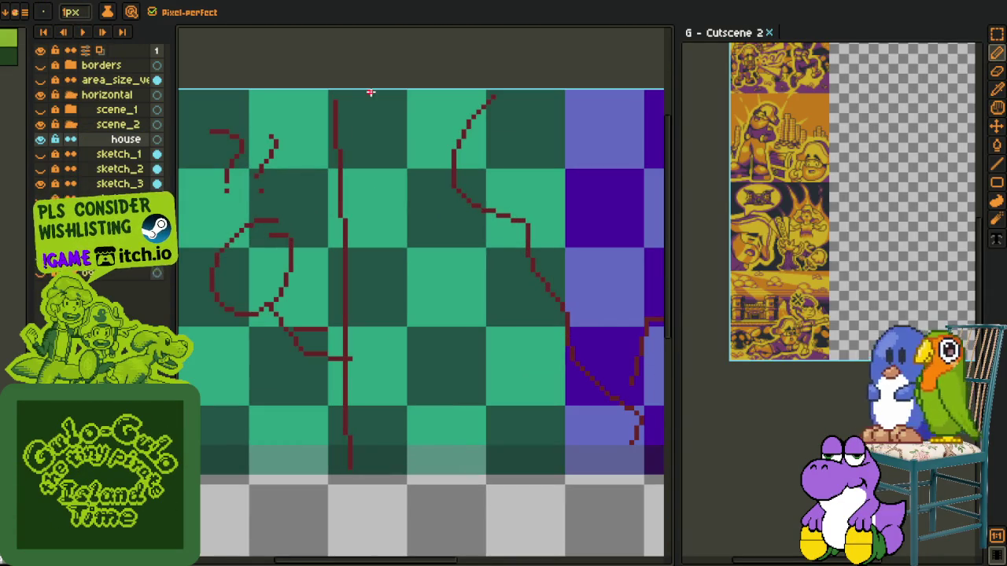
Undo the earlier strokes and paint a thick red curve down the left half of the canvas.
{"action": "key", "text": "ctrl+z"}
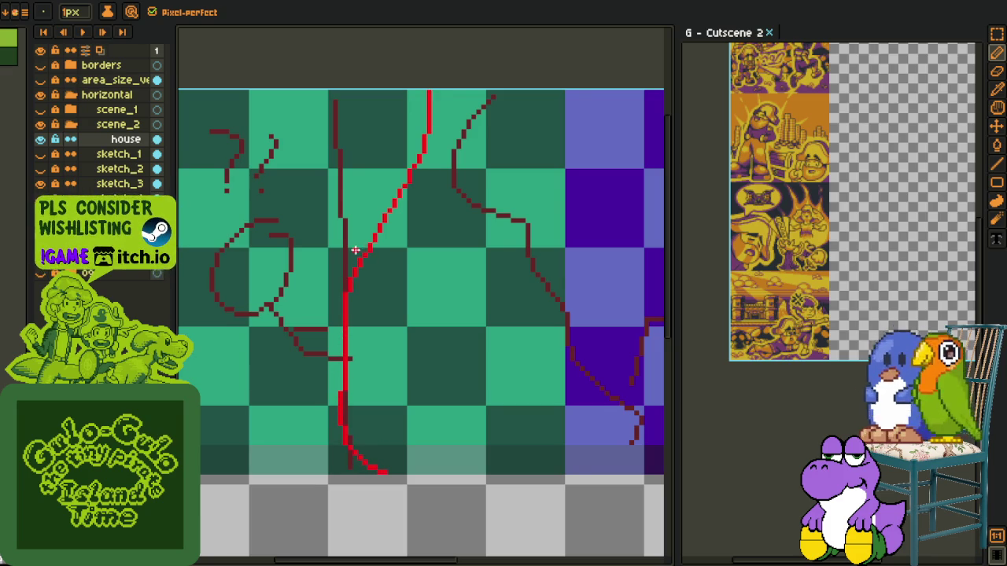
{"action": "key", "text": "ctrl+z"}
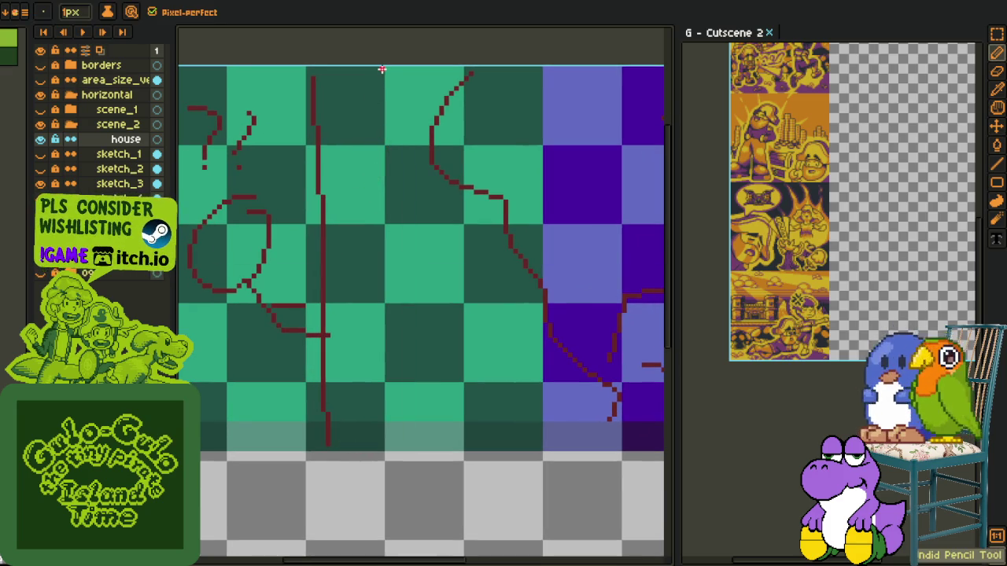
{"action": "left_click_drag", "start_coordinate": [393, 61], "coordinate": [398, 431]}
{"action": "scroll", "coordinate": [406, 411], "scroll_direction": "down", "scroll_amount": 3}
{"action": "scroll", "coordinate": [410, 420], "scroll_direction": "up", "scroll_amount": 2}
{"action": "scroll", "coordinate": [403, 425], "scroll_direction": "up", "scroll_amount": 1}
{"action": "scroll", "coordinate": [402, 423], "scroll_direction": "up", "scroll_amount": 1}
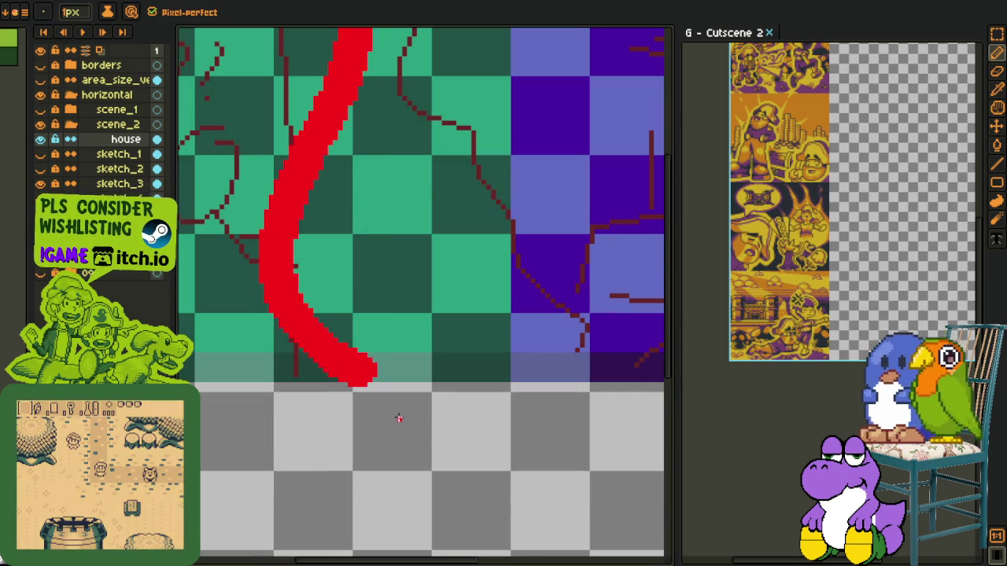
{"action": "scroll", "coordinate": [397, 403], "scroll_direction": "up", "scroll_amount": 1}
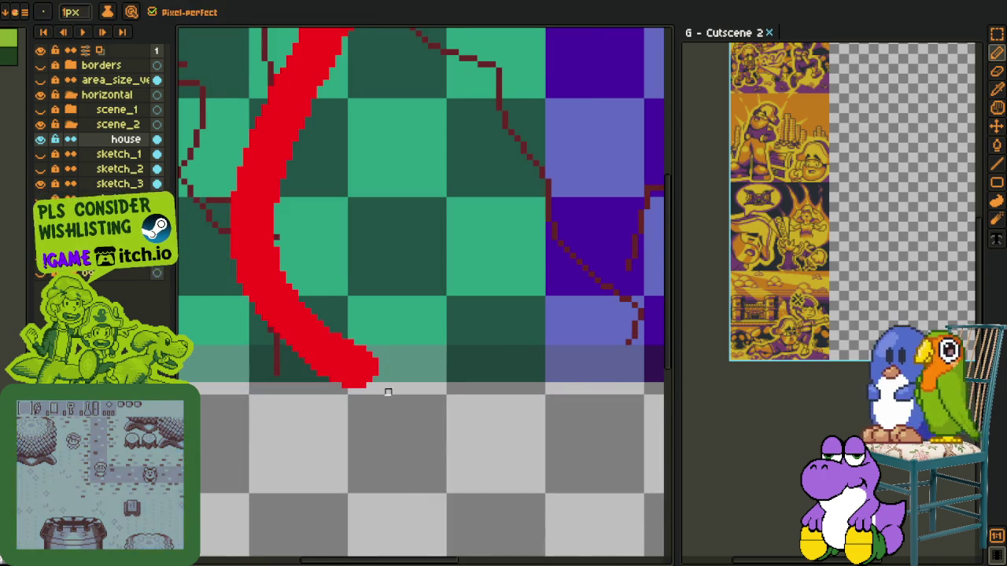
{"action": "scroll", "coordinate": [392, 390], "scroll_direction": "up", "scroll_amount": 1}
Erase the lower tip of the red stroke so it tapers.
{"action": "key", "text": "e"}
{"action": "left_click", "coordinate": [381, 366]}
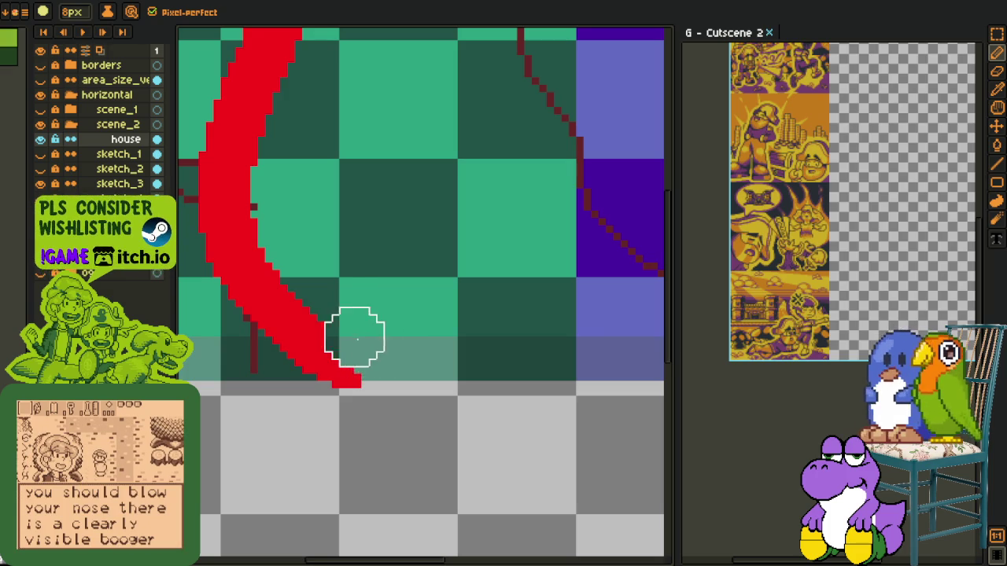
{"action": "mouse_move", "coordinate": [355, 322]}
{"action": "left_mouse_down"}
{"action": "mouse_move", "coordinate": [422, 400]}
{"action": "mouse_move", "coordinate": [337, 336]}
{"action": "mouse_move", "coordinate": [321, 269]}
{"action": "mouse_move", "coordinate": [323, 476]}
{"action": "mouse_move", "coordinate": [314, 418]}
{"action": "mouse_move", "coordinate": [353, 337]}
{"action": "left_mouse_up"}
{"action": "left_click_drag", "start_coordinate": [391, 292], "coordinate": [391, 340]}
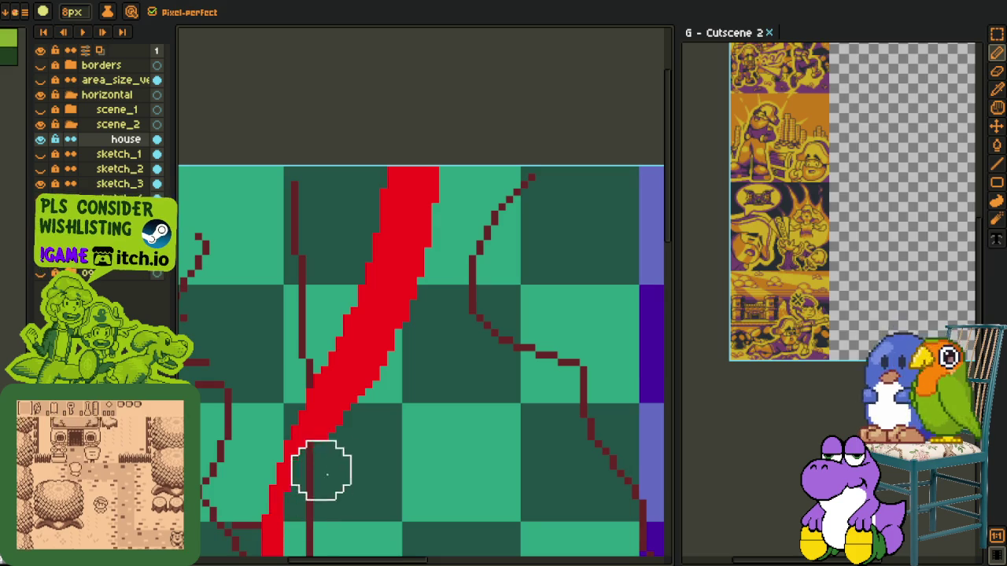
{"action": "scroll", "coordinate": [462, 248], "scroll_direction": "down", "scroll_amount": 2}
{"action": "left_click_drag", "start_coordinate": [461, 291], "coordinate": [429, 207]}
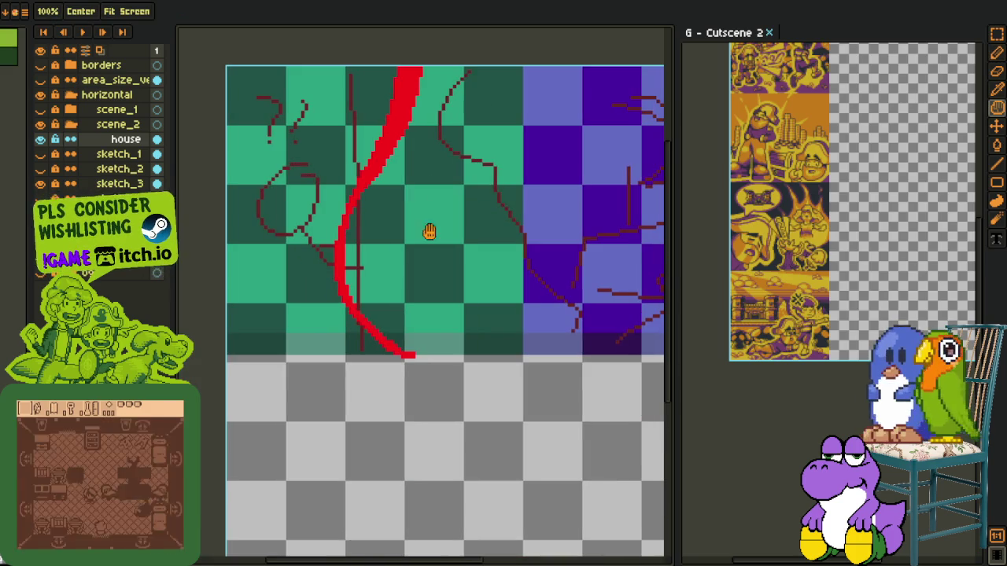
{"action": "scroll", "coordinate": [378, 299], "scroll_direction": "up", "scroll_amount": 2}
Shrink the brush to 1px and thicken and extend the red curve's lower end.
{"action": "key", "text": "minus"}
{"action": "key", "text": "minus"}
{"action": "key", "text": "minus"}
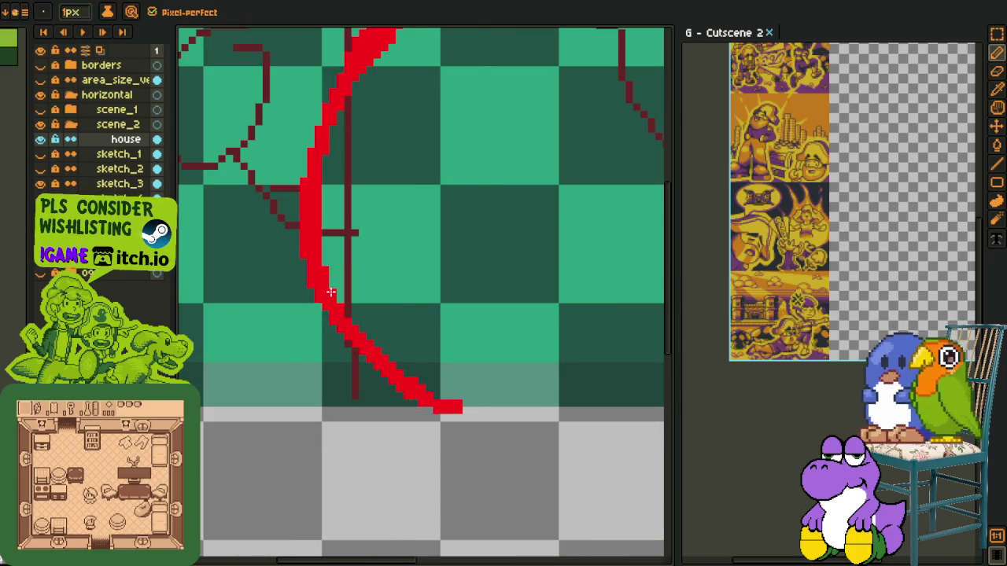
{"action": "left_click_drag", "start_coordinate": [324, 274], "coordinate": [458, 417]}
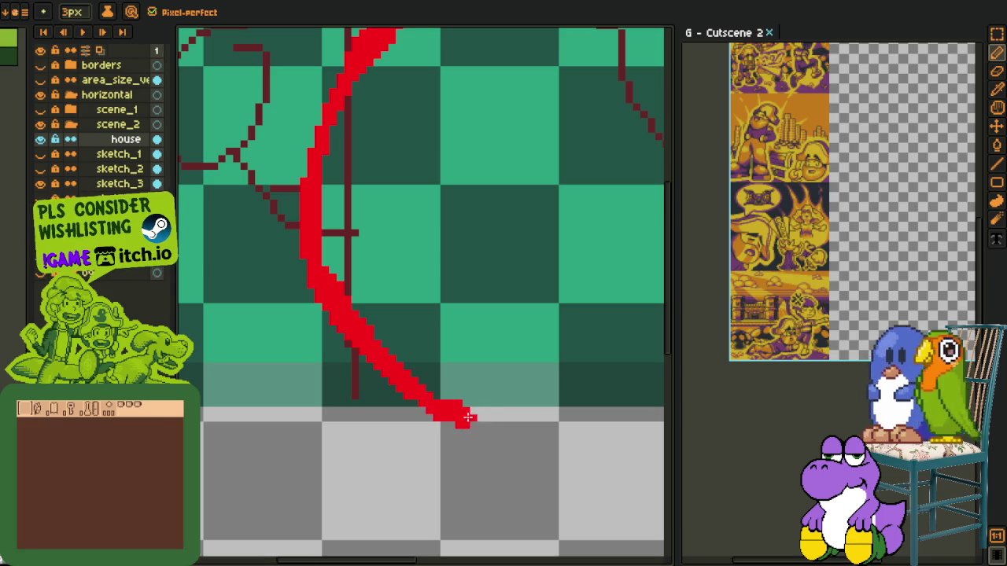
{"action": "left_click_drag", "start_coordinate": [349, 320], "coordinate": [494, 413]}
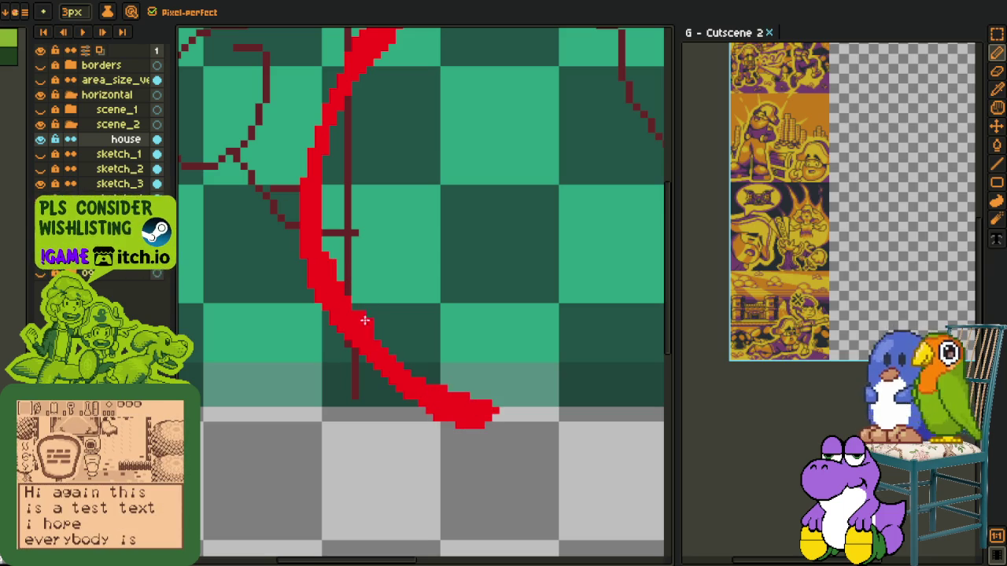
{"action": "left_click_drag", "start_coordinate": [406, 377], "coordinate": [432, 373]}
{"action": "left_click_drag", "start_coordinate": [349, 322], "coordinate": [426, 383]}
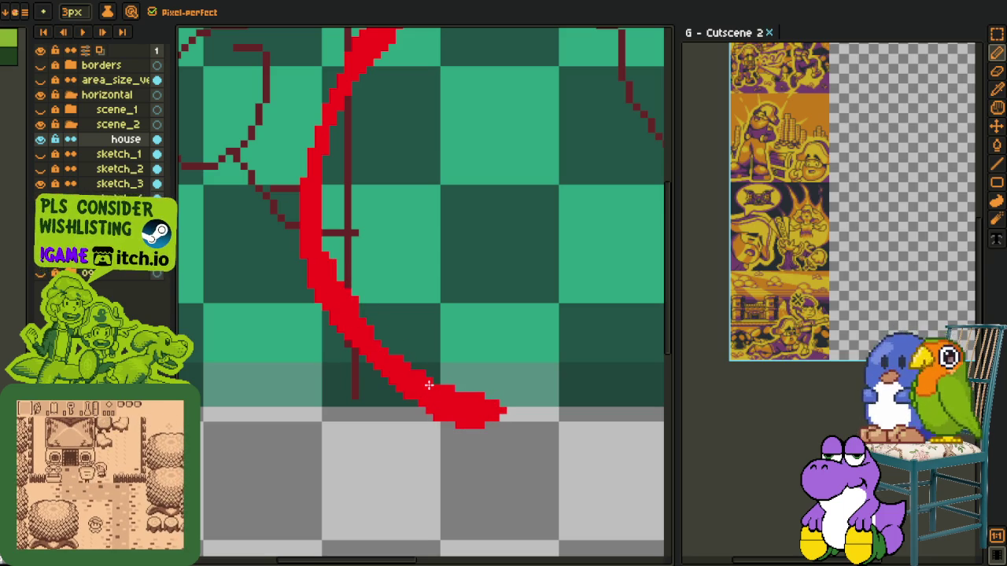
Erase and thin the curve's bottom and middle, undoing the overshooting tail extension.
{"action": "left_click_drag", "start_coordinate": [525, 431], "coordinate": [456, 428]}
{"action": "mouse_move", "coordinate": [524, 423]}
{"action": "left_mouse_down"}
{"action": "mouse_move", "coordinate": [496, 413]}
{"action": "mouse_move", "coordinate": [258, 418]}
{"action": "left_mouse_up"}
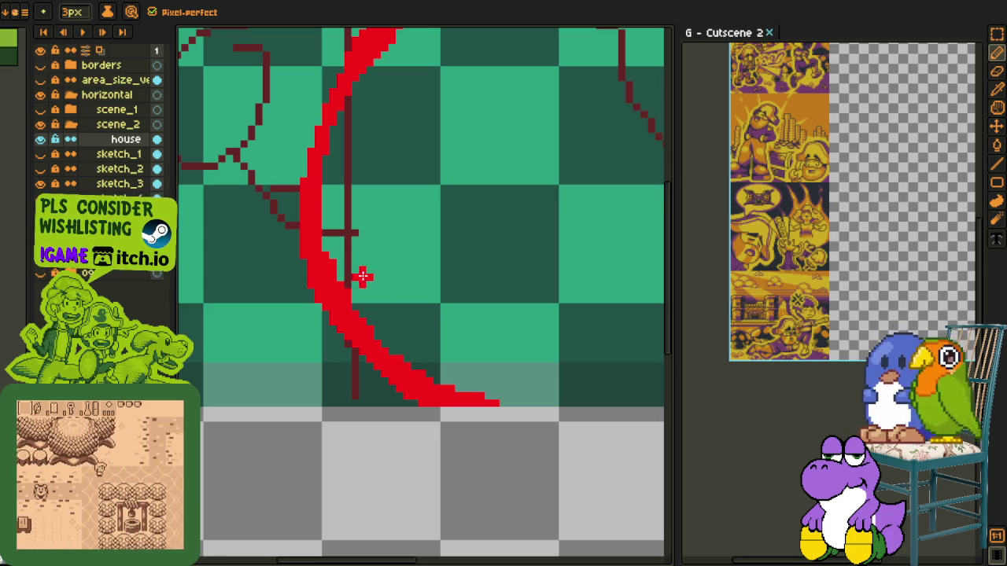
{"action": "left_click_drag", "start_coordinate": [350, 287], "coordinate": [318, 250]}
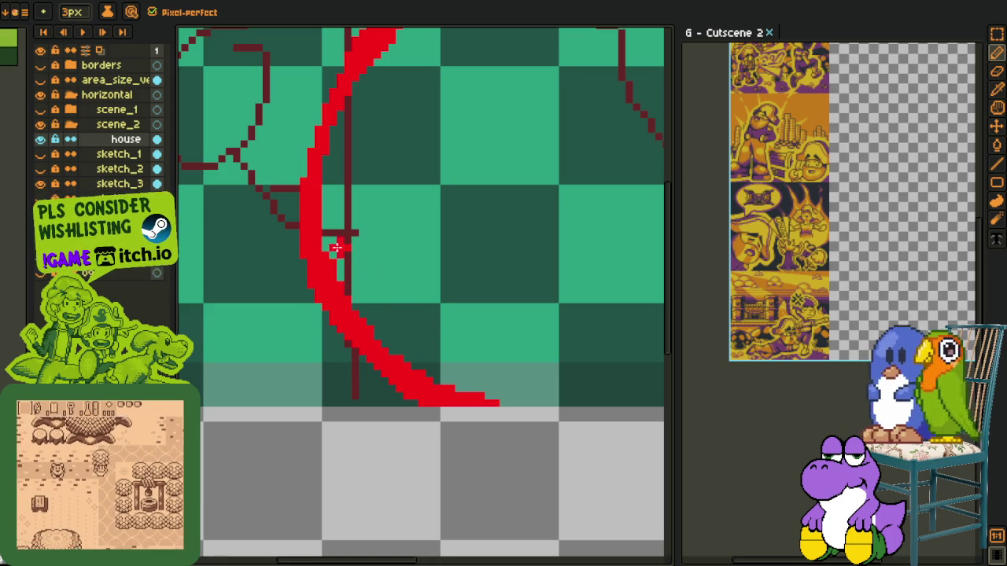
{"action": "left_click_drag", "start_coordinate": [431, 379], "coordinate": [516, 414]}
{"action": "key", "text": "ctrl+z"}
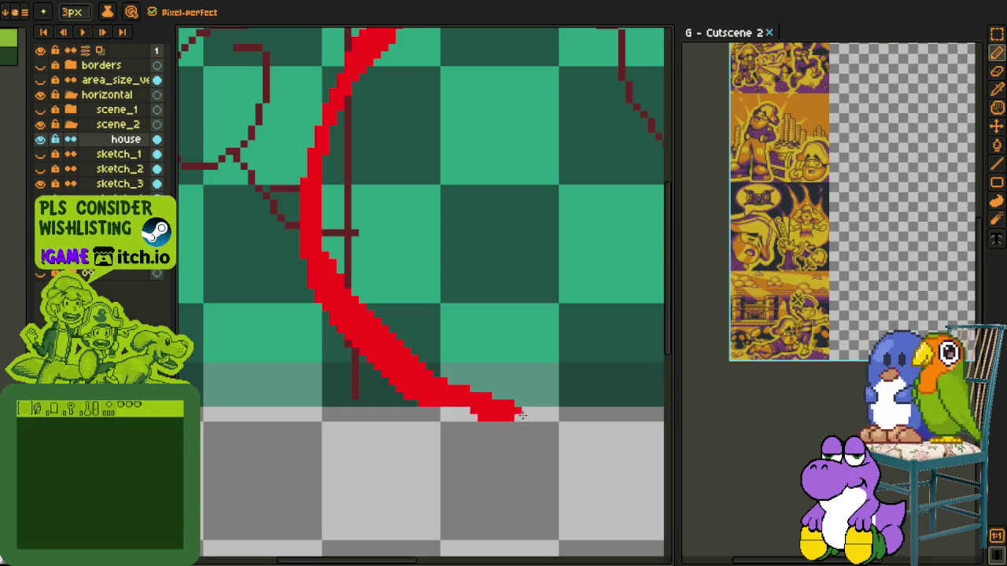
{"action": "key", "text": "ctrl+z"}
{"action": "scroll", "coordinate": [434, 412], "scroll_direction": "down", "scroll_amount": 2}
{"action": "scroll", "coordinate": [440, 364], "scroll_direction": "up", "scroll_amount": 2}
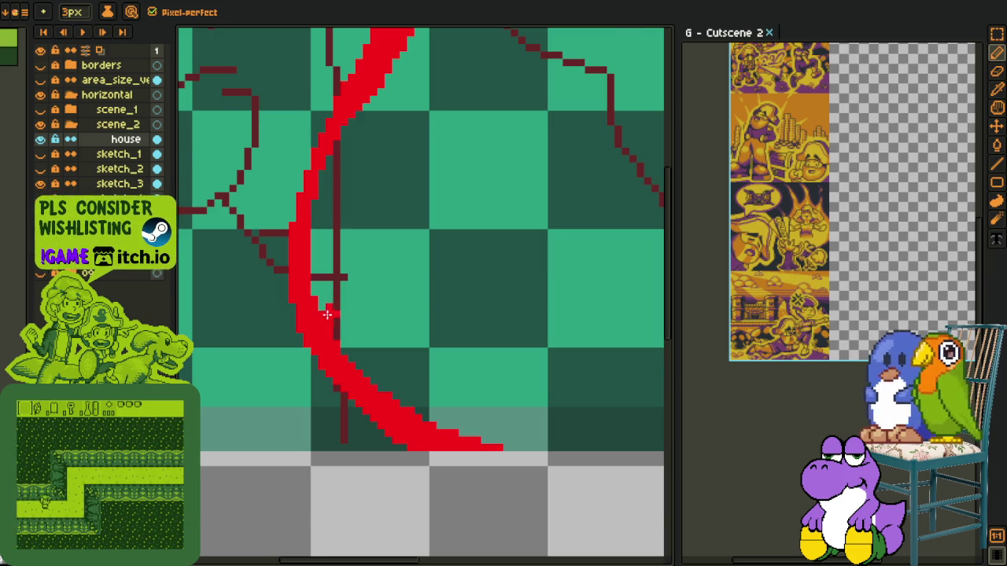
{"action": "scroll", "coordinate": [309, 320], "scroll_direction": "up", "scroll_amount": 1}
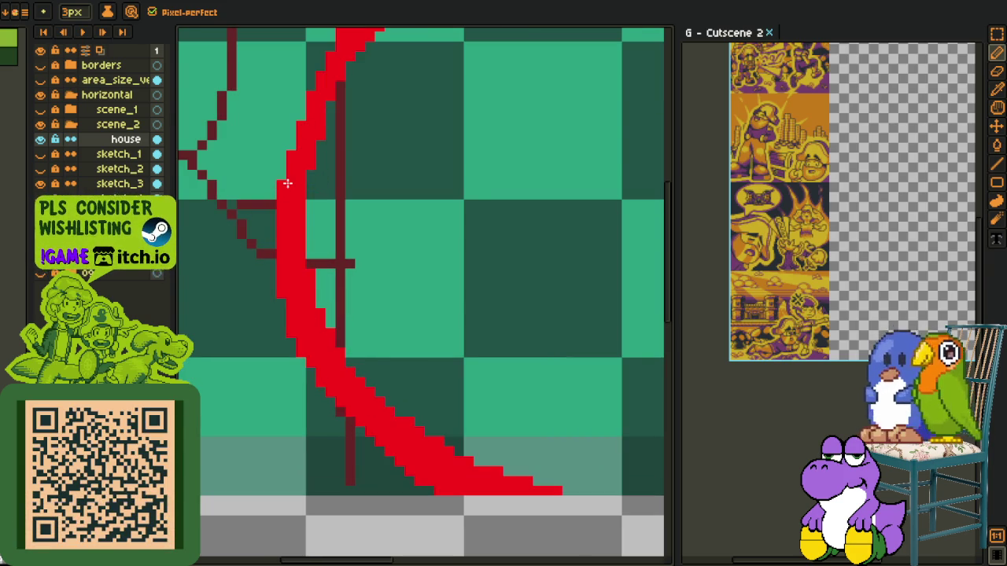
{"action": "scroll", "coordinate": [300, 187], "scroll_direction": "down", "scroll_amount": 1}
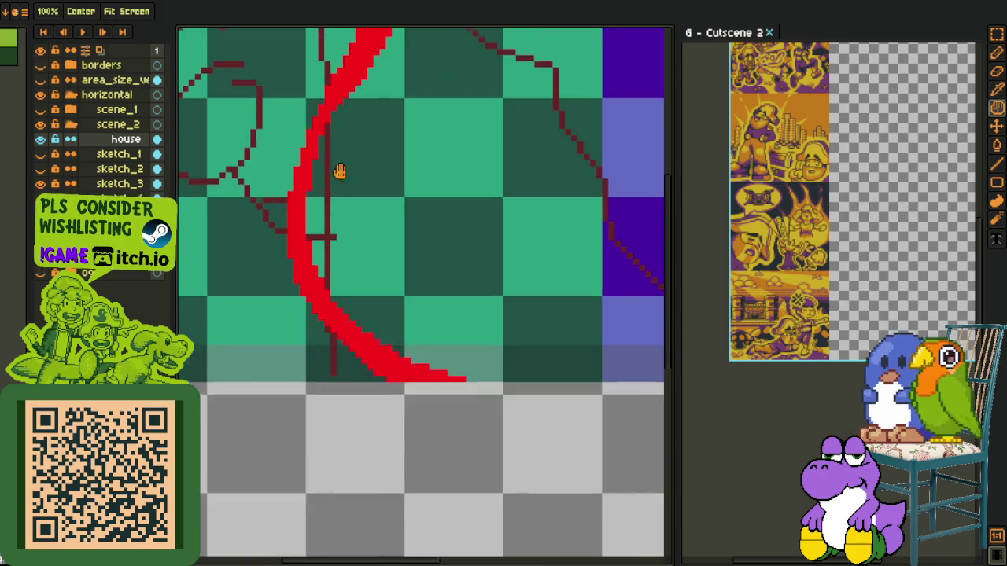
{"action": "scroll", "coordinate": [337, 157], "scroll_direction": "up", "scroll_amount": 1}
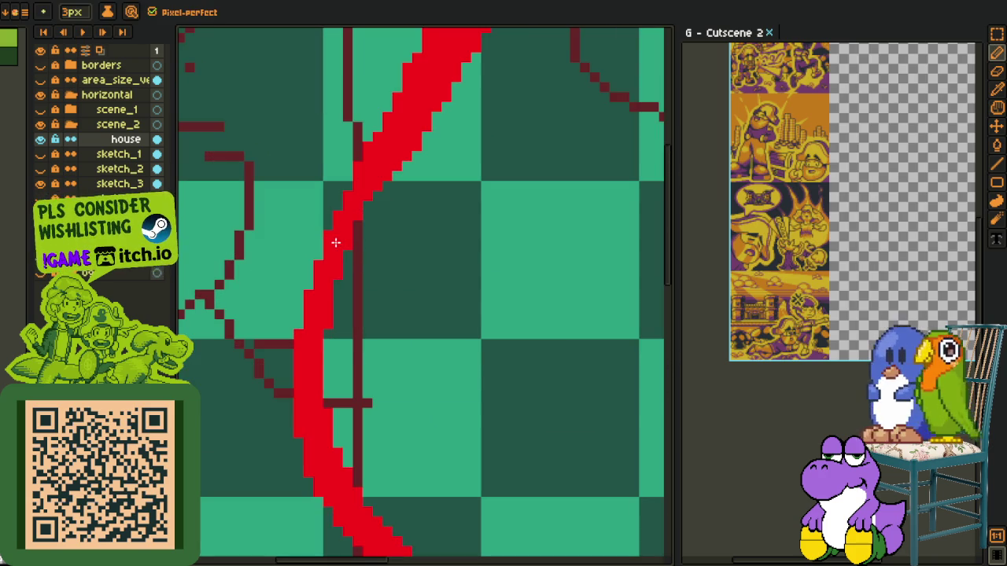
{"action": "scroll", "coordinate": [346, 225], "scroll_direction": "down", "scroll_amount": 5}
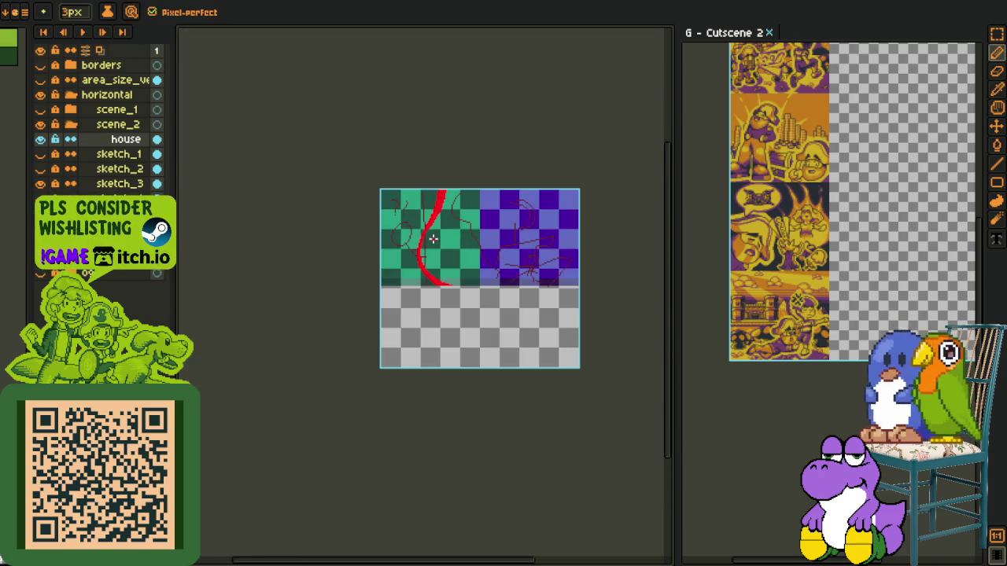
Frame the sketched wall, turn on scene_1's visibility and expand its folder.
{"action": "scroll", "coordinate": [429, 236], "scroll_direction": "down", "scroll_amount": 2}
{"action": "scroll", "coordinate": [443, 272], "scroll_direction": "up", "scroll_amount": 4}
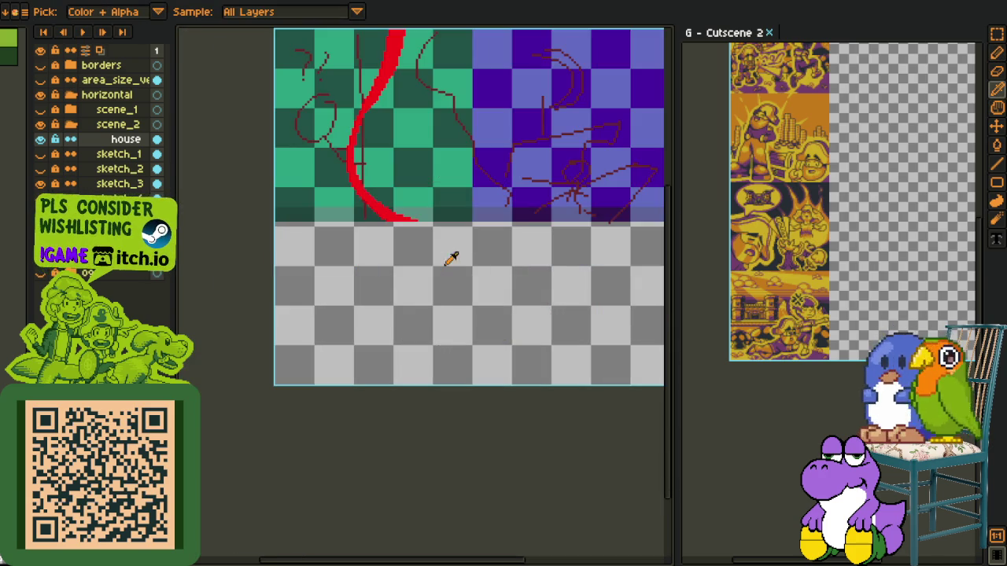
{"action": "mouse_move", "coordinate": [437, 269]}
{"action": "left_mouse_down"}
{"action": "mouse_move", "coordinate": [373, 359]}
{"action": "mouse_move", "coordinate": [409, 419]}
{"action": "left_mouse_up"}
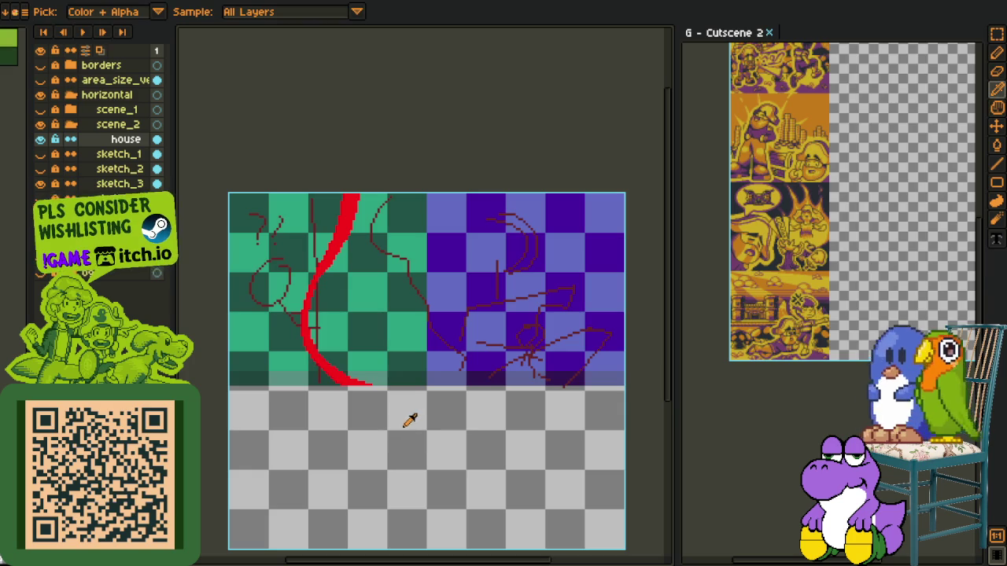
{"action": "scroll", "coordinate": [355, 260], "scroll_direction": "up", "scroll_amount": 1}
{"action": "scroll", "coordinate": [370, 276], "scroll_direction": "up", "scroll_amount": 1}
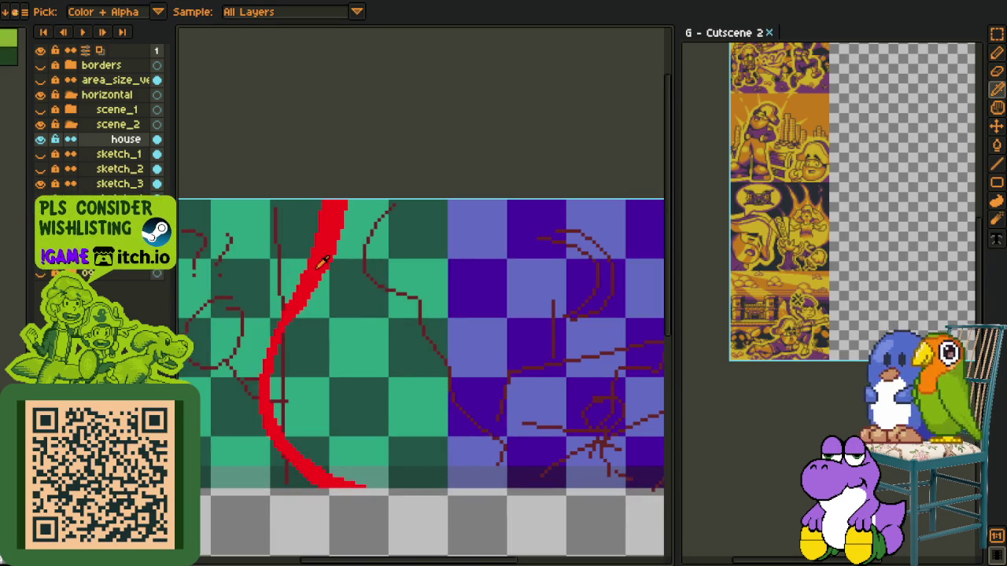
{"action": "left_click", "coordinate": [42, 110]}
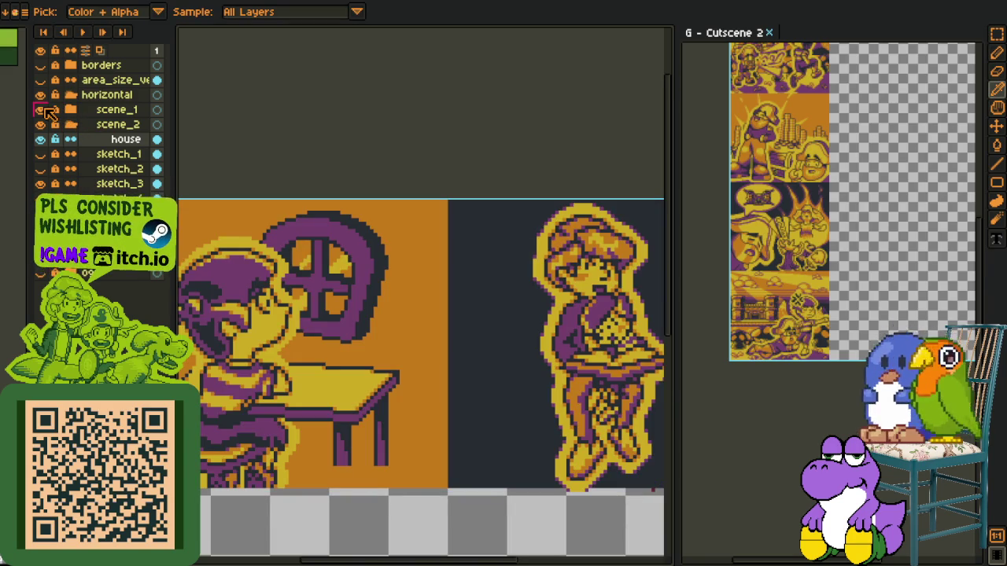
{"action": "left_click", "coordinate": [70, 110]}
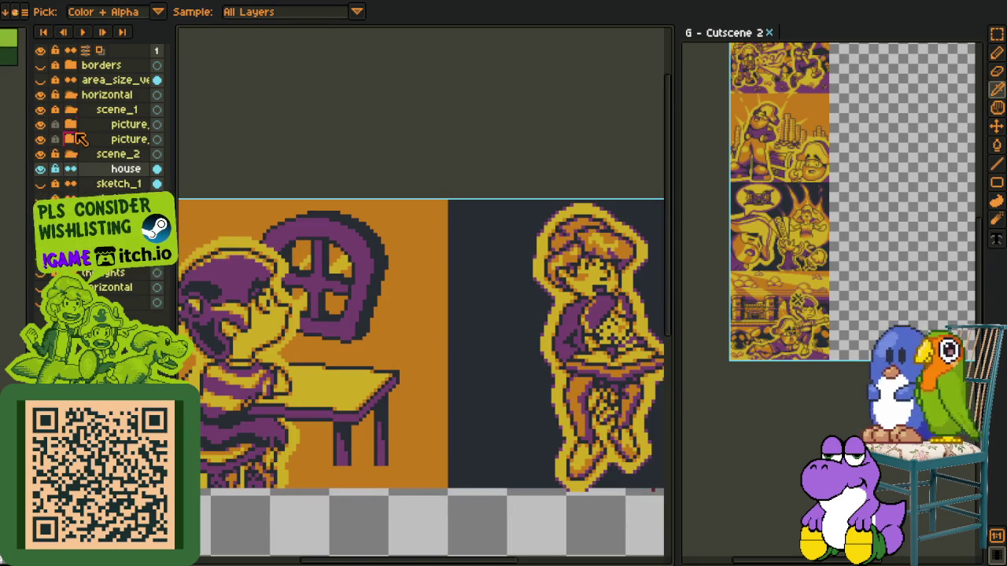
Move the window layer from the picture group to the top, then collapse and hide scene_1.
{"action": "left_click", "coordinate": [70, 140]}
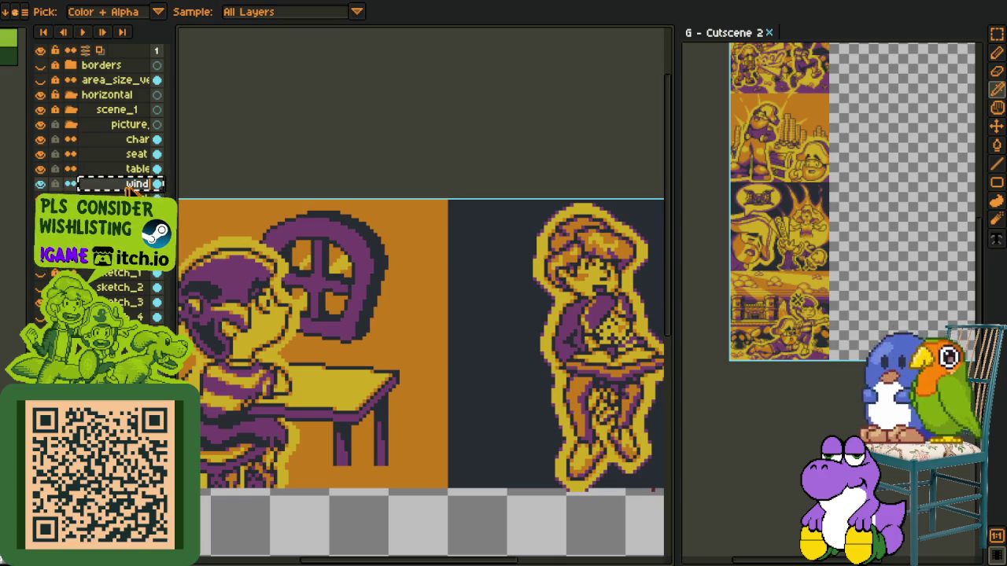
{"action": "left_click_drag", "start_coordinate": [134, 191], "coordinate": [94, 60]}
{"action": "left_click", "coordinate": [70, 139]}
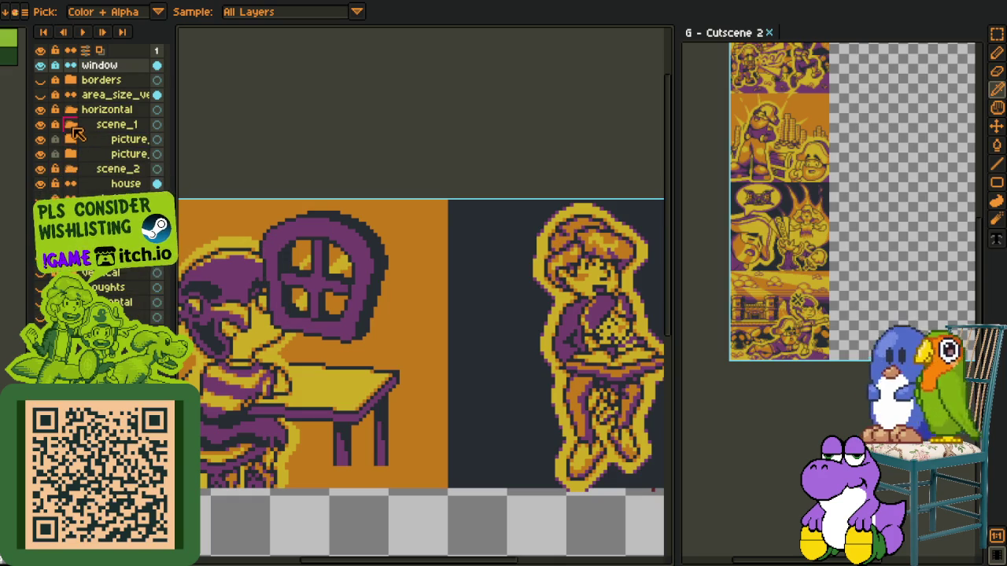
{"action": "left_click", "coordinate": [71, 125]}
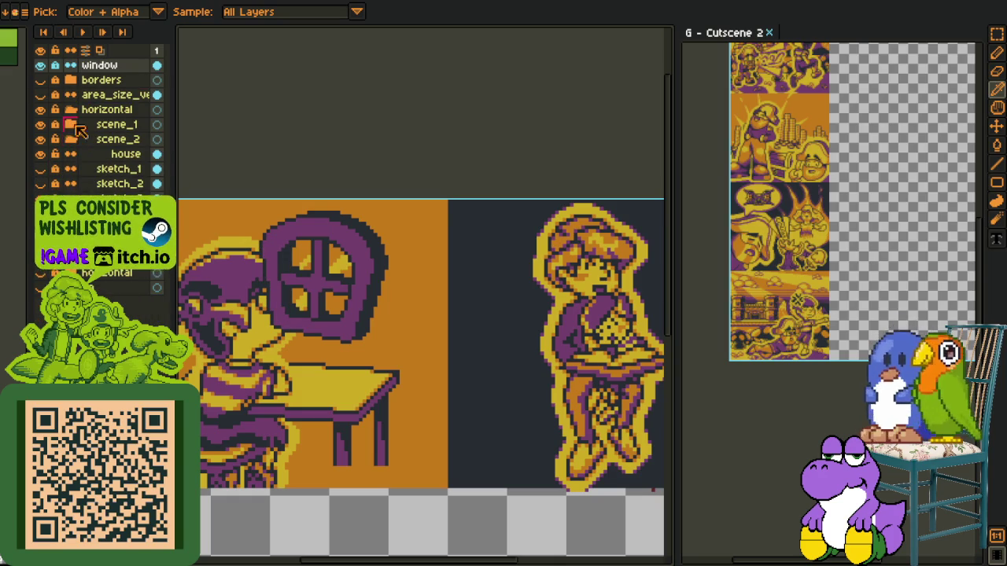
{"action": "left_click", "coordinate": [40, 126]}
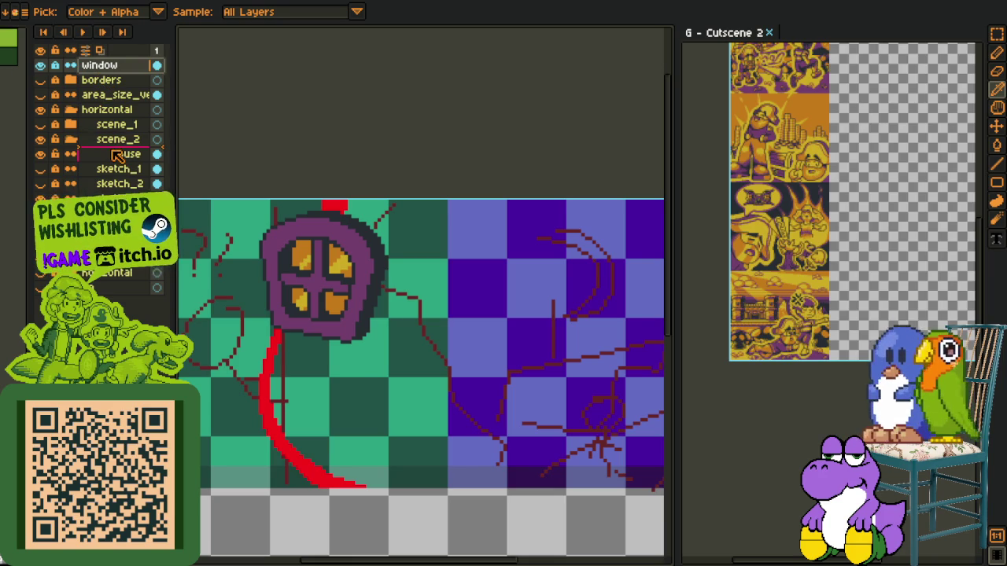
Place the window layer above house and shift the window artwork right and down.
{"action": "left_click_drag", "start_coordinate": [118, 156], "coordinate": [118, 153]}
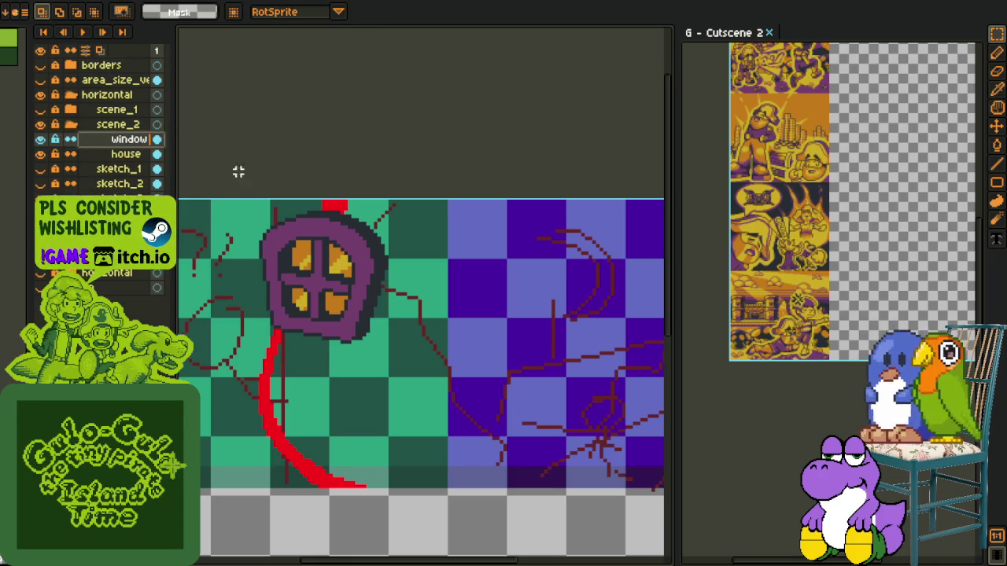
{"action": "left_click_drag", "start_coordinate": [221, 192], "coordinate": [464, 385]}
{"action": "mouse_move", "coordinate": [335, 298]}
{"action": "left_mouse_down"}
{"action": "mouse_move", "coordinate": [418, 337]}
{"action": "mouse_move", "coordinate": [426, 322]}
{"action": "left_mouse_up"}
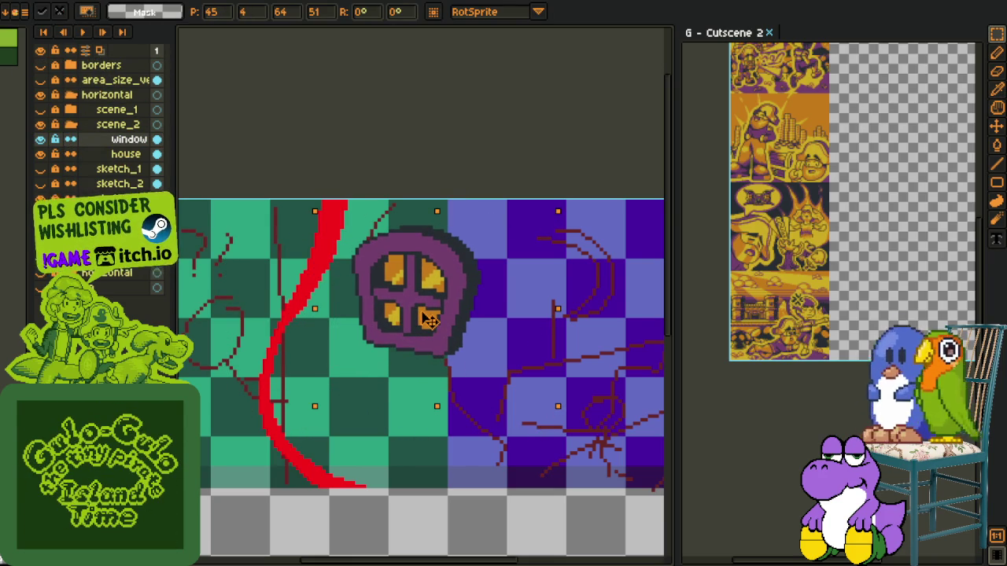
{"action": "left_click", "coordinate": [467, 134]}
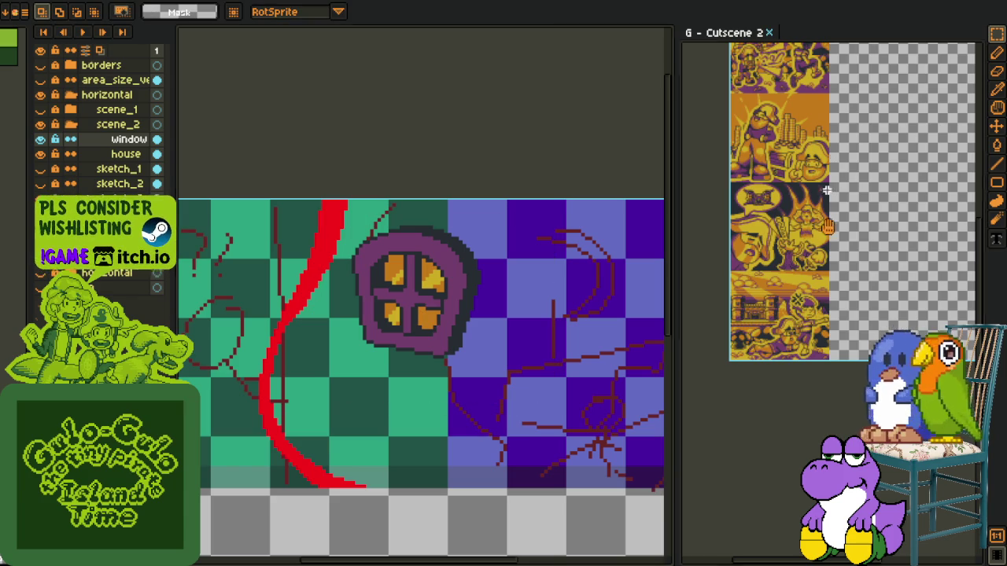
Pan the Cutscene 2 reference view and toggle visibility of its top layers.
{"action": "left_click_drag", "start_coordinate": [826, 203], "coordinate": [856, 325]}
{"action": "left_click", "coordinate": [44, 110]}
{"action": "left_click", "coordinate": [44, 110]}
{"action": "left_click", "coordinate": [40, 96]}
{"action": "left_click", "coordinate": [40, 95]}
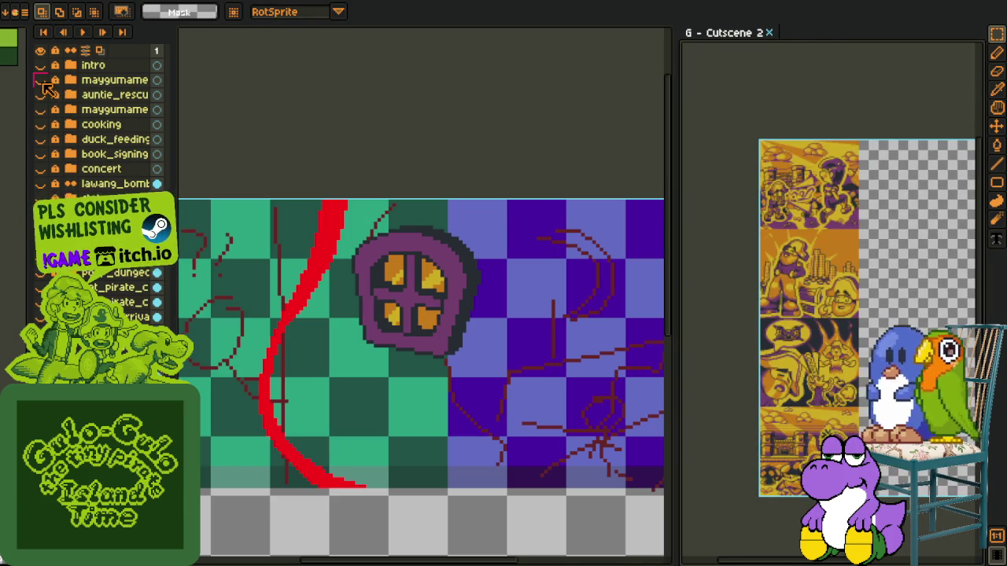
Toggle maygumame on and off, show the cooking layer, and pan to the art's top-left.
{"action": "left_click", "coordinate": [41, 81]}
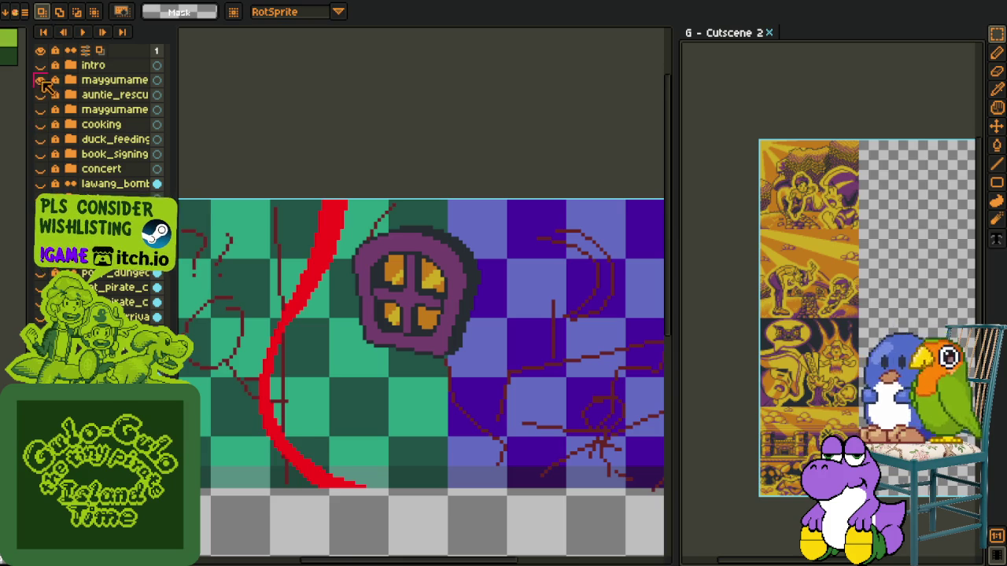
{"action": "left_click", "coordinate": [40, 81]}
{"action": "left_click", "coordinate": [41, 125]}
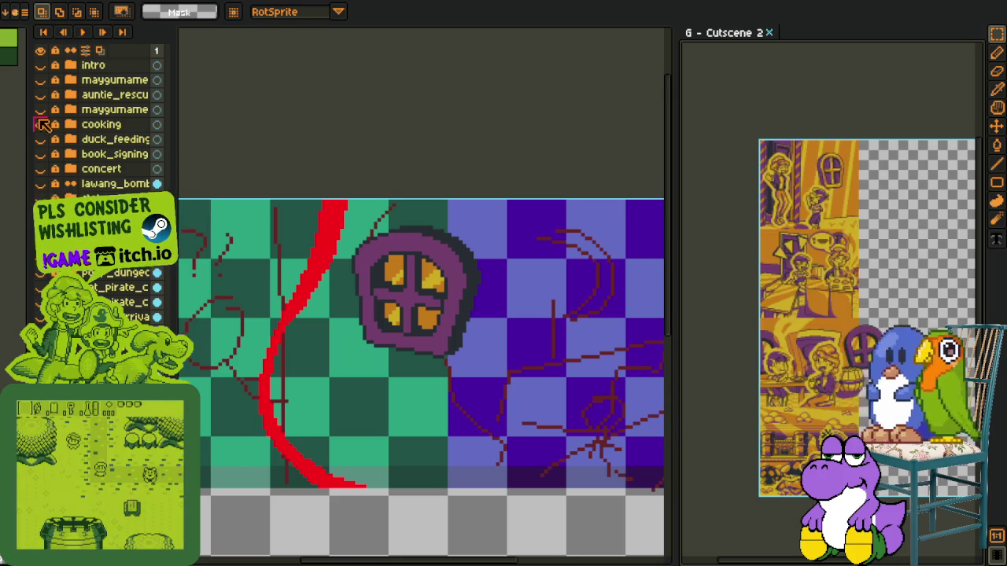
{"action": "left_click_drag", "start_coordinate": [787, 197], "coordinate": [826, 291]}
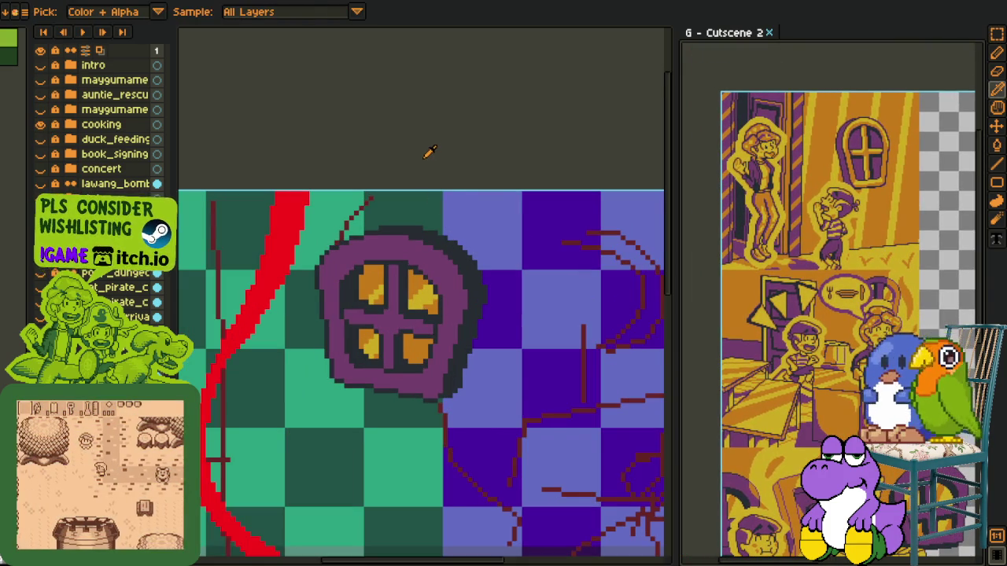
Sample orange and flood-fill the window's purple frame and cross with it.
{"action": "left_click", "coordinate": [427, 153], "text": "ctrl"}
{"action": "scroll", "coordinate": [409, 232], "scroll_direction": "up", "scroll_amount": 1}
{"action": "key", "text": "i"}
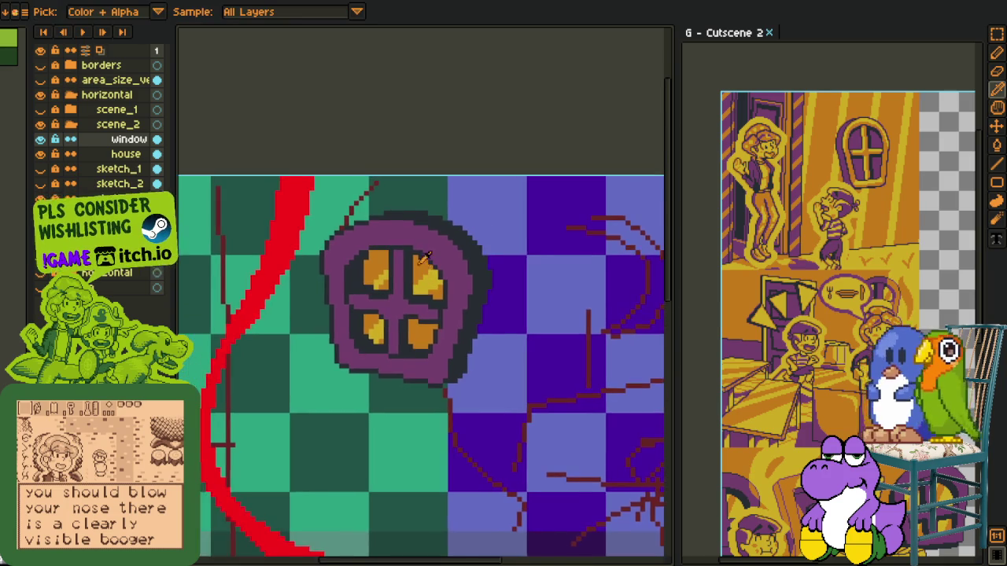
{"action": "scroll", "coordinate": [374, 265], "scroll_direction": "up", "scroll_amount": 1}
{"action": "scroll", "coordinate": [374, 265], "scroll_direction": "up", "scroll_amount": 1}
{"action": "left_click", "coordinate": [373, 265]}
{"action": "key", "text": "g"}
{"action": "left_click", "coordinate": [369, 228]}
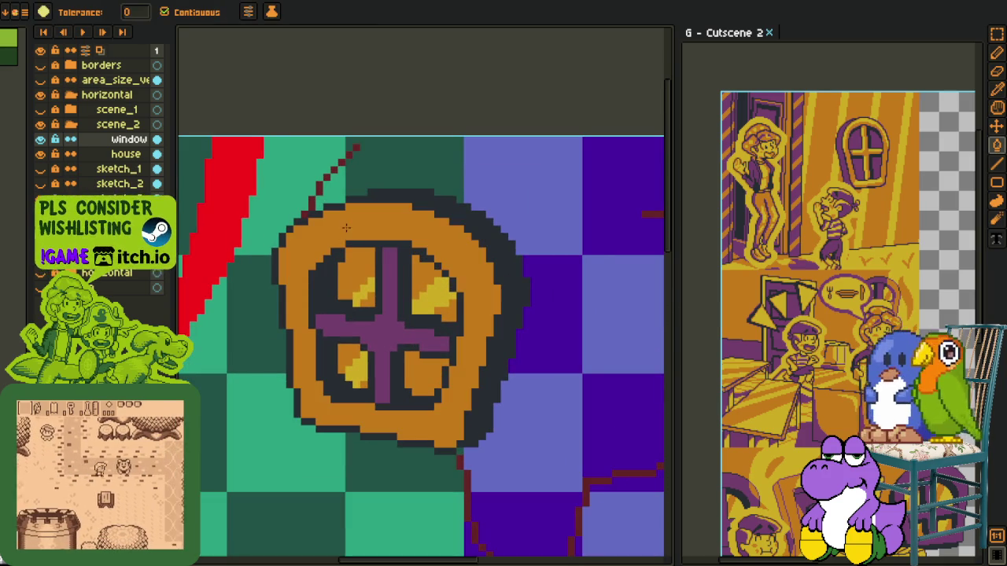
{"action": "left_click", "coordinate": [383, 327]}
Sample the pane yellow and pencil a highlight up the window's left edge.
{"action": "scroll", "coordinate": [383, 327], "scroll_direction": "down", "scroll_amount": 2}
{"action": "key", "text": "i"}
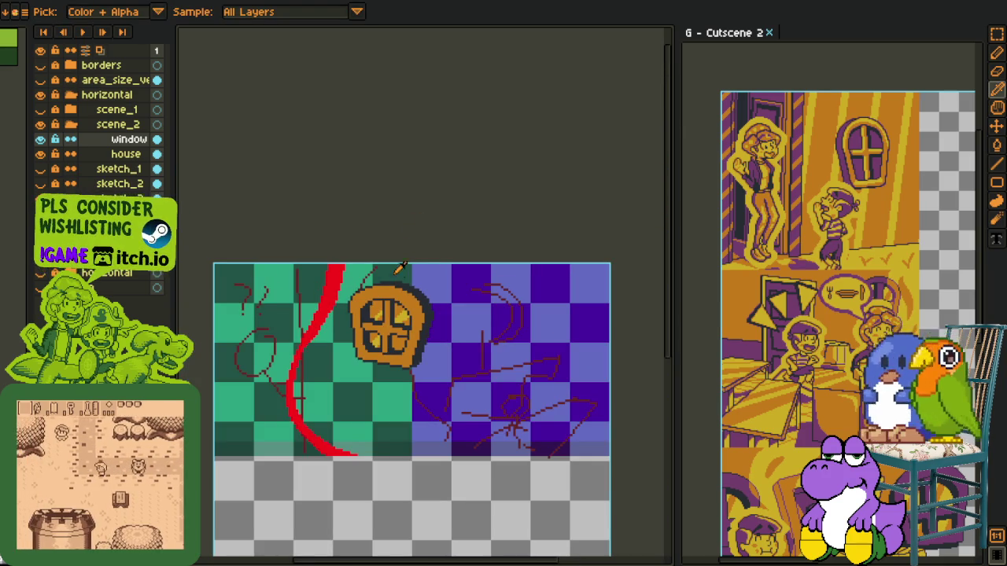
{"action": "scroll", "coordinate": [382, 283], "scroll_direction": "up", "scroll_amount": 2}
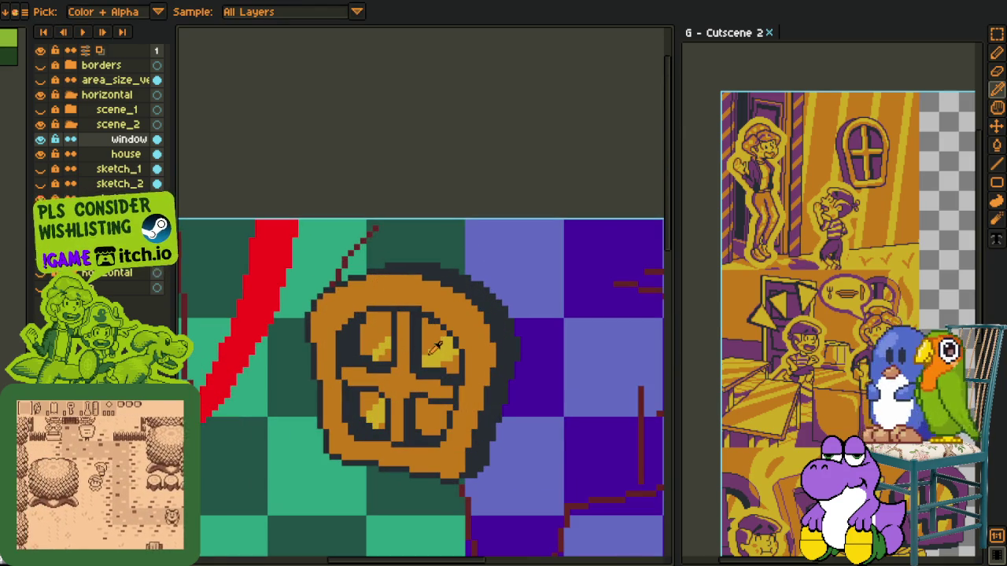
{"action": "left_click", "coordinate": [384, 313]}
{"action": "key", "text": "b"}
{"action": "scroll", "coordinate": [305, 307], "scroll_direction": "up", "scroll_amount": 3}
{"action": "left_click", "coordinate": [305, 334]}
{"action": "left_click_drag", "start_coordinate": [273, 372], "coordinate": [302, 327]}
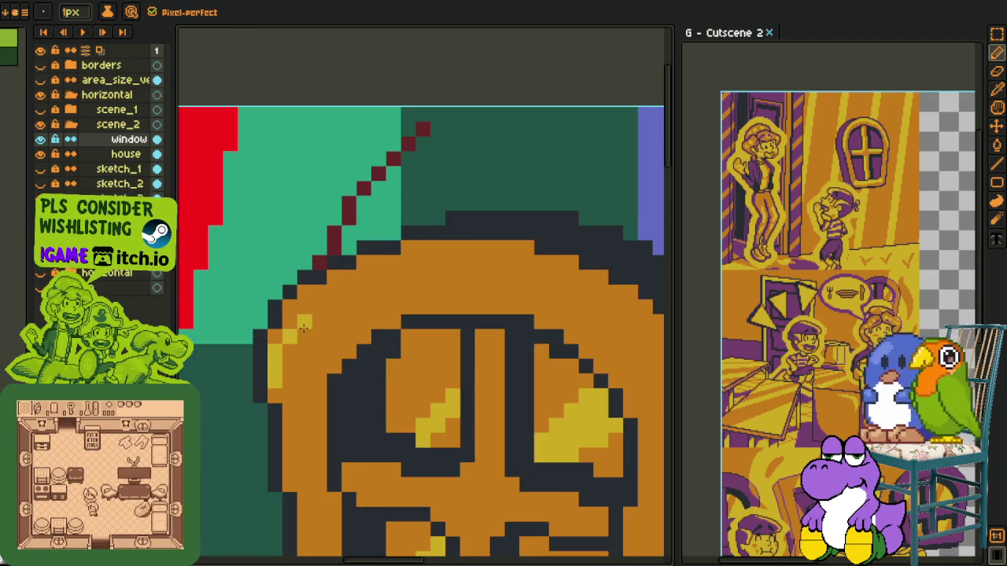
Continue the yellow highlight along the window's upper-left edge.
{"action": "left_click_drag", "start_coordinate": [276, 369], "coordinate": [380, 291]}
{"action": "scroll", "coordinate": [881, 122], "scroll_direction": "up", "scroll_amount": 2}
{"action": "scroll", "coordinate": [881, 122], "scroll_direction": "up", "scroll_amount": 2}
{"action": "scroll", "coordinate": [874, 120], "scroll_direction": "down", "scroll_amount": 1}
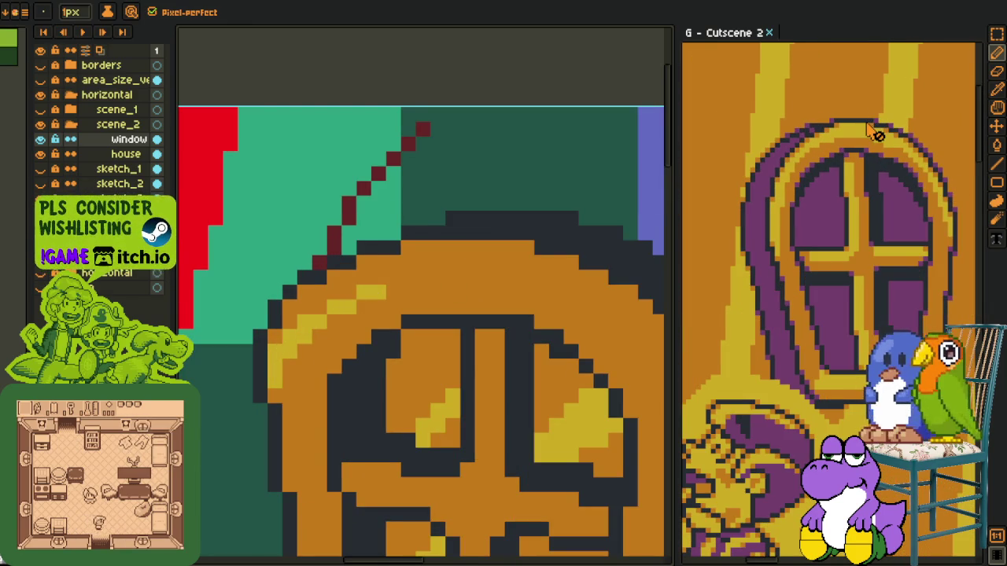
{"action": "scroll", "coordinate": [875, 134], "scroll_direction": "down", "scroll_amount": 1}
{"action": "scroll", "coordinate": [871, 140], "scroll_direction": "down", "scroll_amount": 1}
{"action": "scroll", "coordinate": [869, 150], "scroll_direction": "down", "scroll_amount": 1}
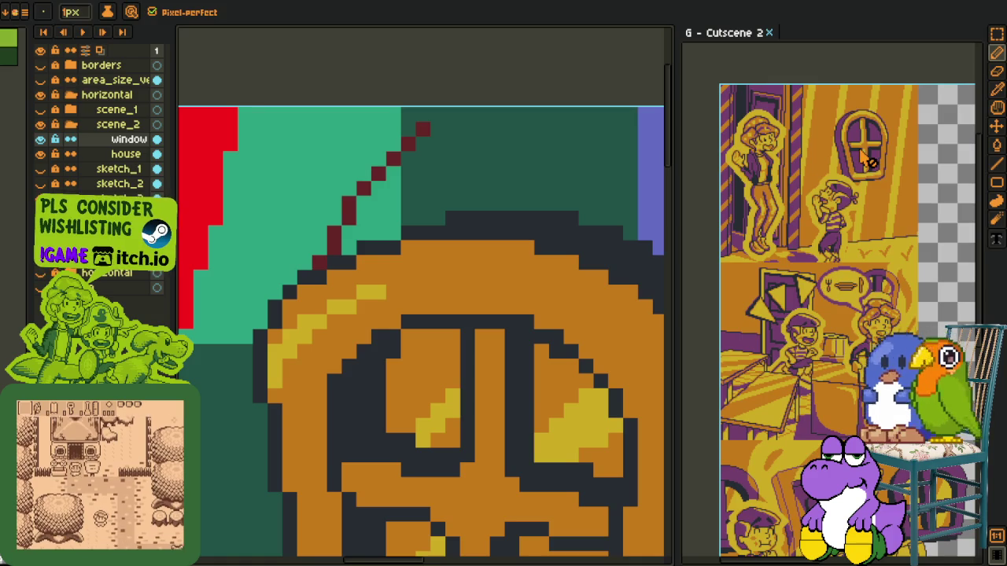
{"action": "key", "text": "space"}
{"action": "scroll", "coordinate": [865, 228], "scroll_direction": "down", "scroll_amount": 2}
{"action": "scroll", "coordinate": [862, 283], "scroll_direction": "down", "scroll_amount": 2}
{"action": "scroll", "coordinate": [855, 338], "scroll_direction": "down", "scroll_amount": 2}
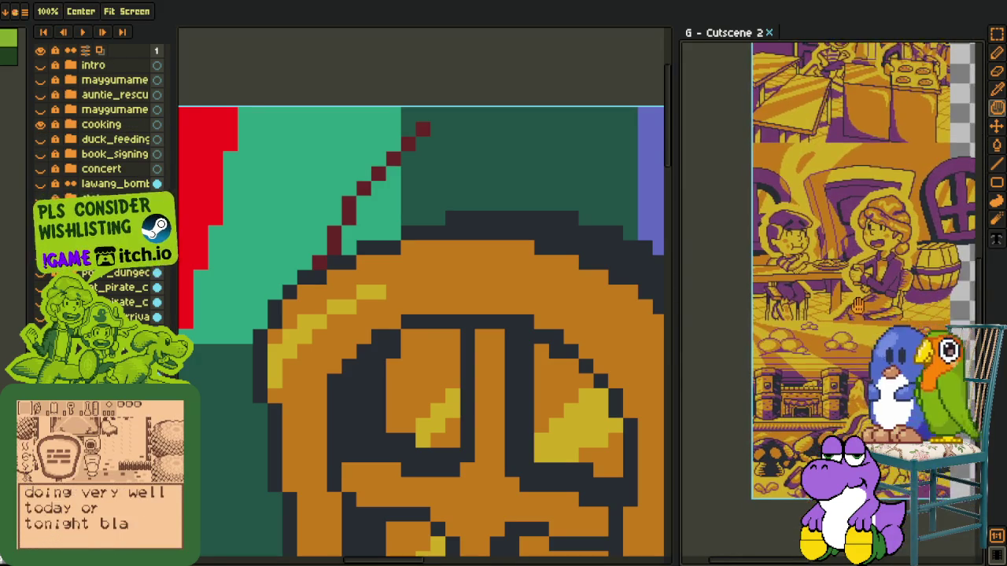
{"action": "scroll", "coordinate": [851, 393], "scroll_direction": "down", "scroll_amount": 2}
{"action": "key", "text": "b"}
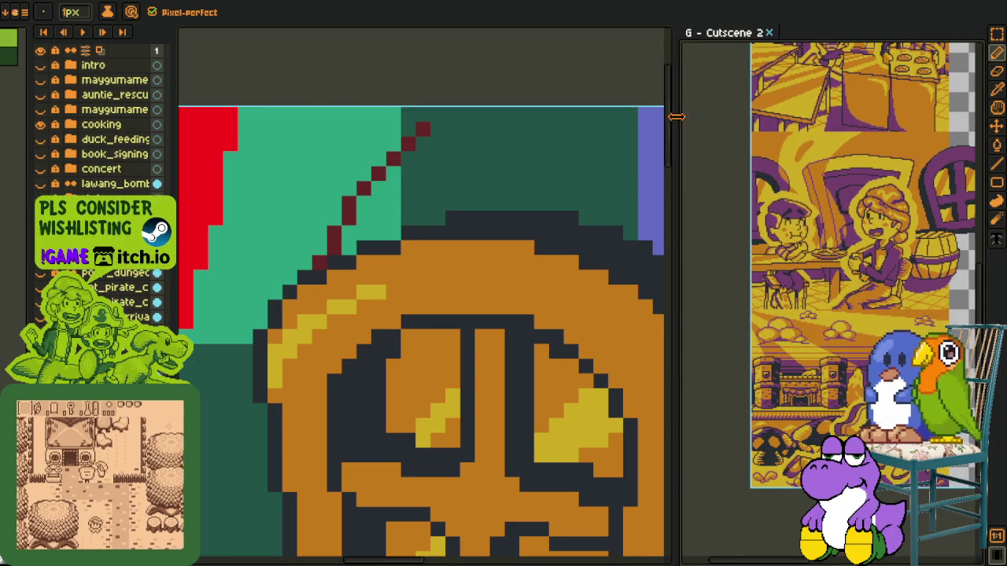
Hide the cooking reference layer and paint yellow runs across the dome, trimming one back to orange.
{"action": "left_click", "coordinate": [41, 125]}
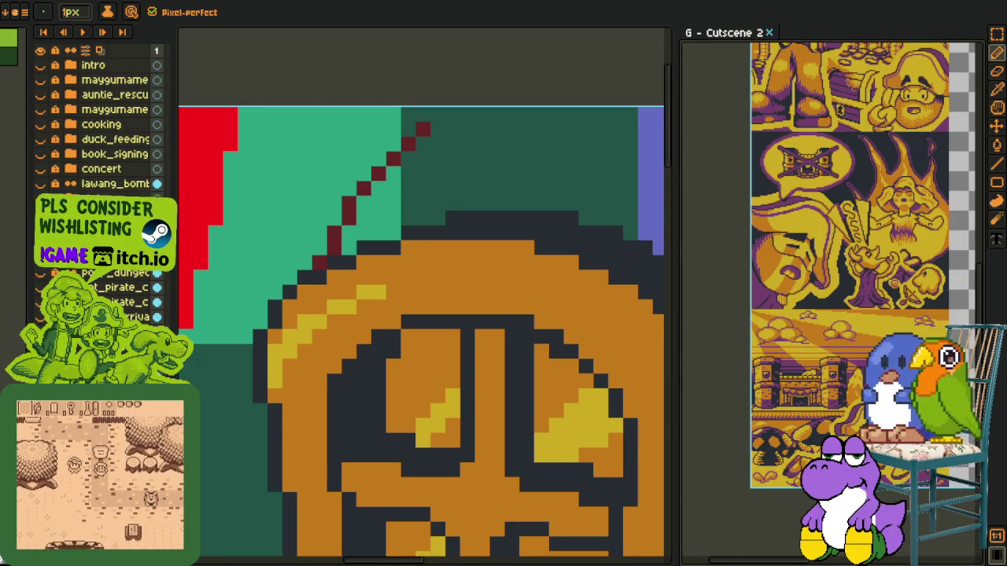
{"action": "scroll", "coordinate": [309, 264], "scroll_direction": "up", "scroll_amount": 1}
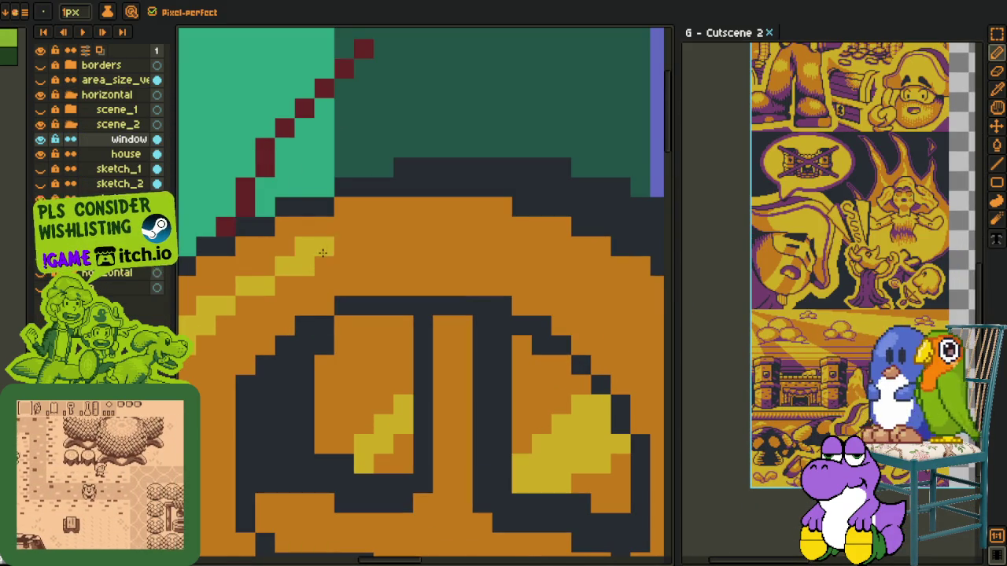
{"action": "left_click_drag", "start_coordinate": [308, 245], "coordinate": [440, 245]}
{"action": "left_click_drag", "start_coordinate": [358, 227], "coordinate": [507, 227]}
{"action": "left_click", "coordinate": [460, 243], "text": "alt"}
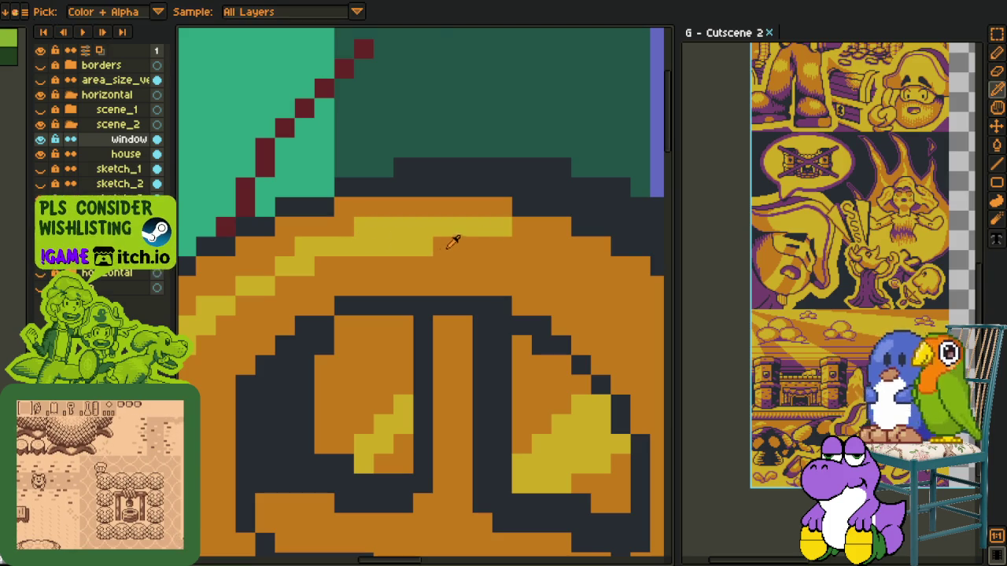
{"action": "left_click_drag", "start_coordinate": [448, 245], "coordinate": [362, 245]}
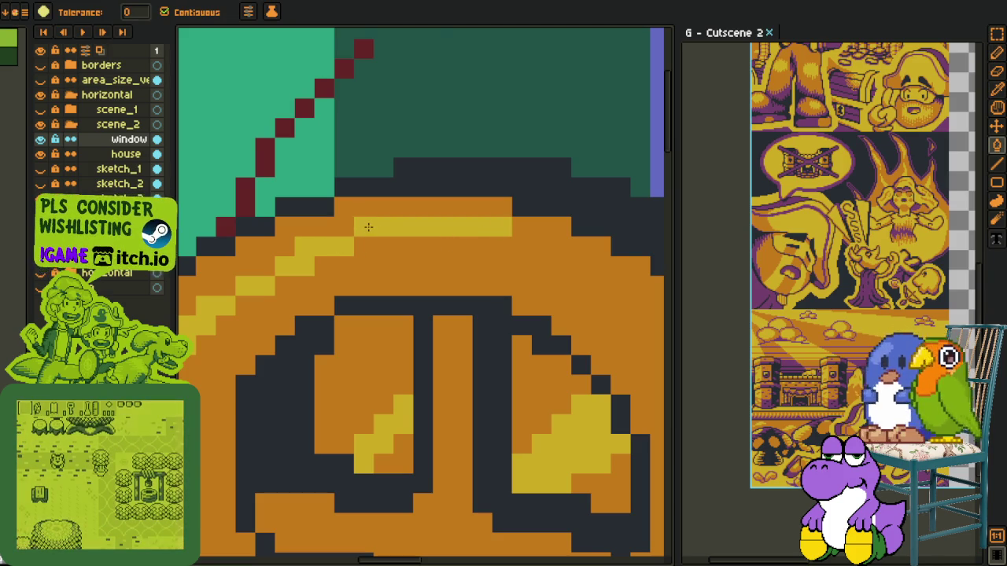
Extend the dome highlight two yellow pixels right and lighten a pixel on the arch's left edge.
{"action": "key", "text": "z"}
{"action": "scroll", "coordinate": [267, 279], "scroll_direction": "down", "scroll_amount": 2}
{"action": "scroll", "coordinate": [267, 279], "scroll_direction": "up", "scroll_amount": 1}
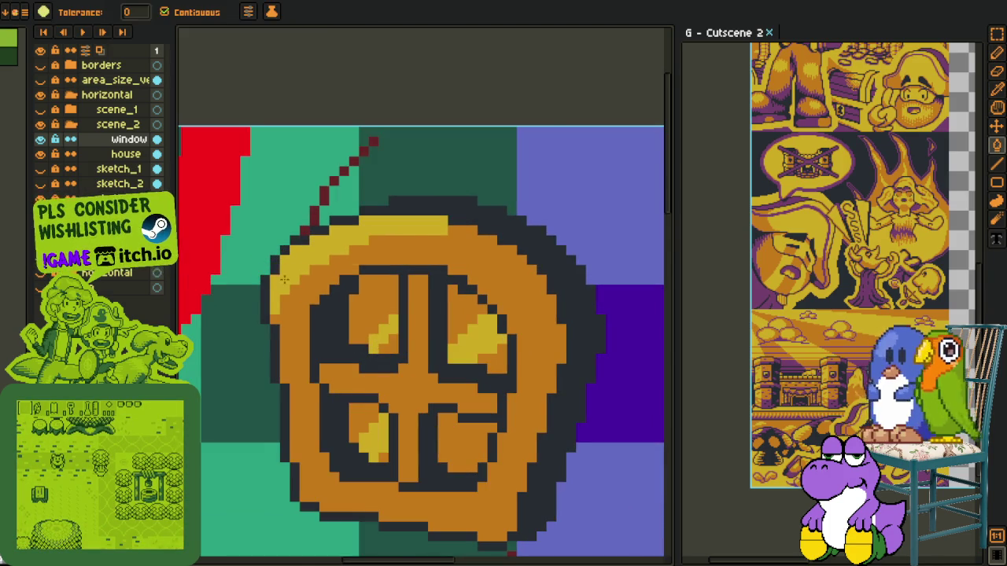
{"action": "scroll", "coordinate": [438, 242], "scroll_direction": "up", "scroll_amount": 1}
{"action": "key", "text": "b"}
{"action": "left_click", "coordinate": [507, 240]}
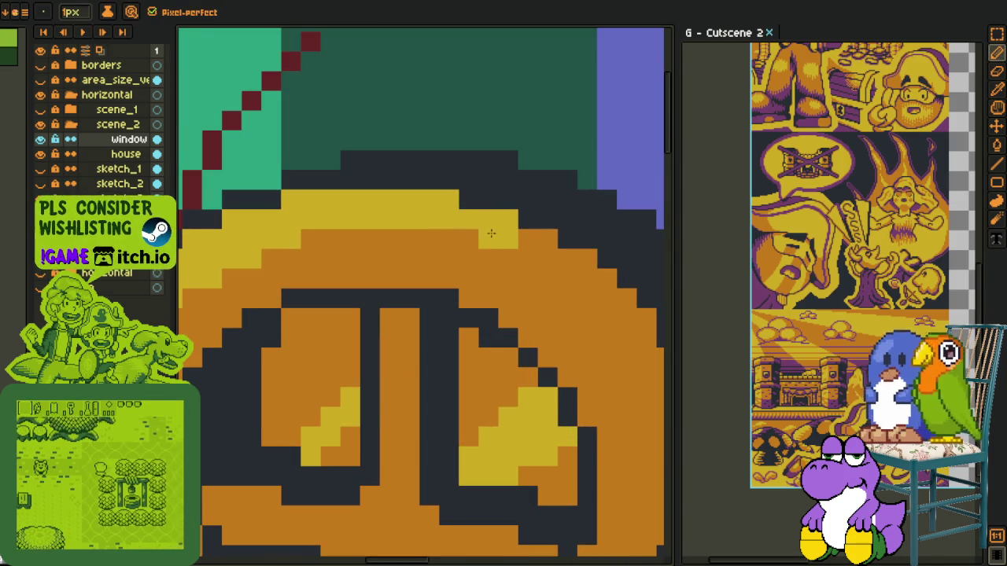
{"action": "left_click", "coordinate": [507, 240], "text": "alt"}
{"action": "left_click_drag", "start_coordinate": [526, 240], "coordinate": [546, 240]}
{"action": "scroll", "coordinate": [488, 245], "scroll_direction": "down", "scroll_amount": 2}
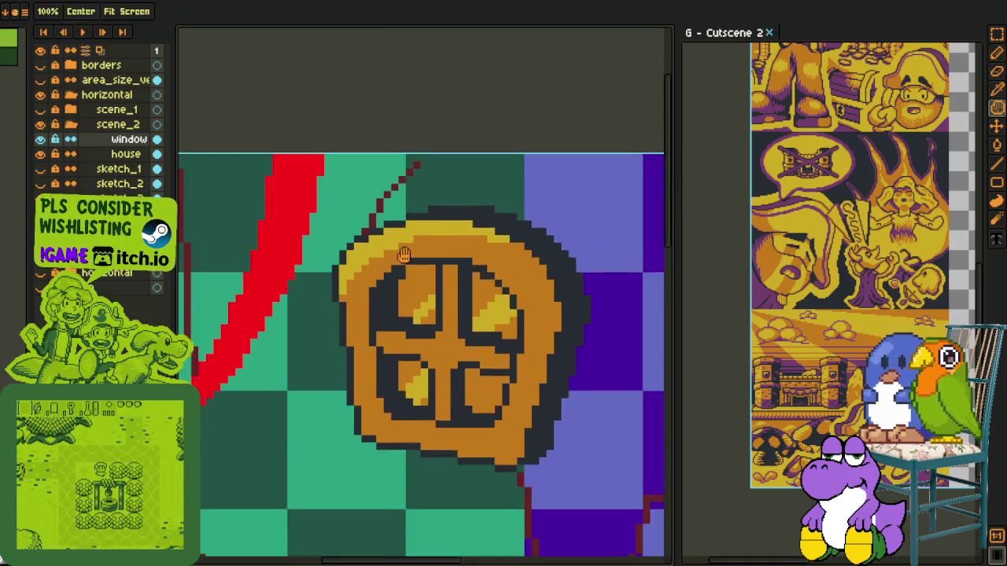
{"action": "scroll", "coordinate": [391, 247], "scroll_direction": "up", "scroll_amount": 1}
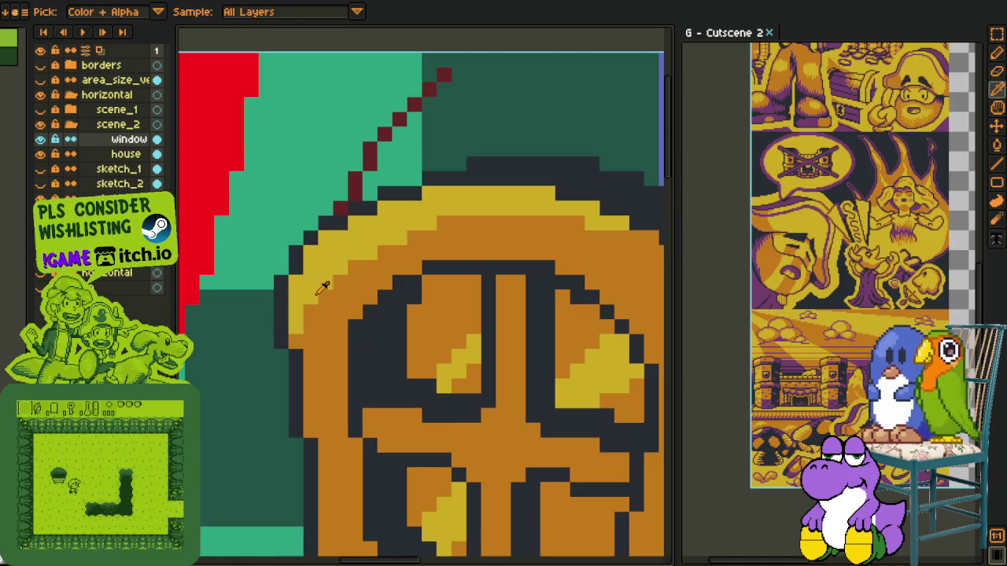
{"action": "left_click", "coordinate": [308, 322]}
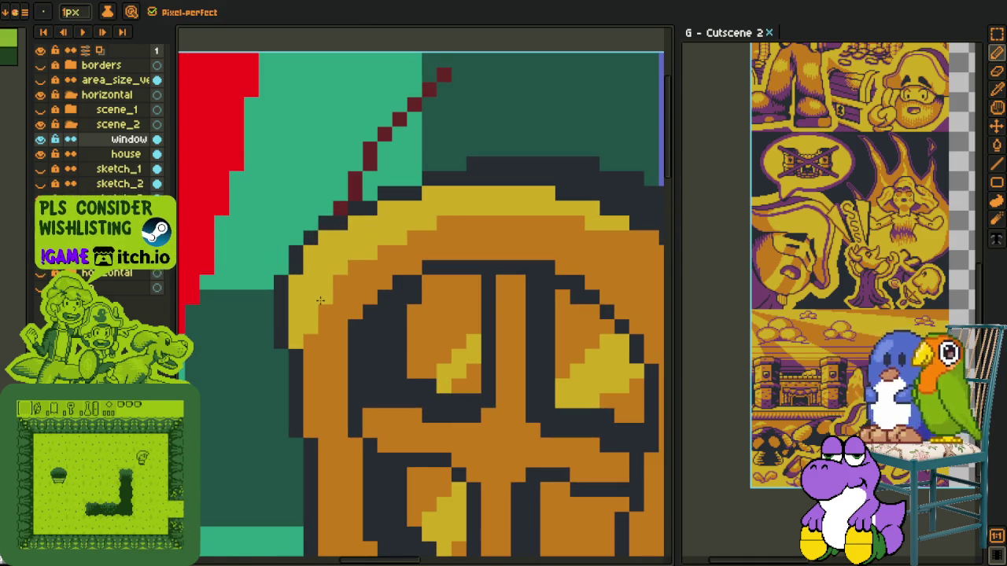
{"action": "scroll", "coordinate": [323, 311], "scroll_direction": "down", "scroll_amount": 2}
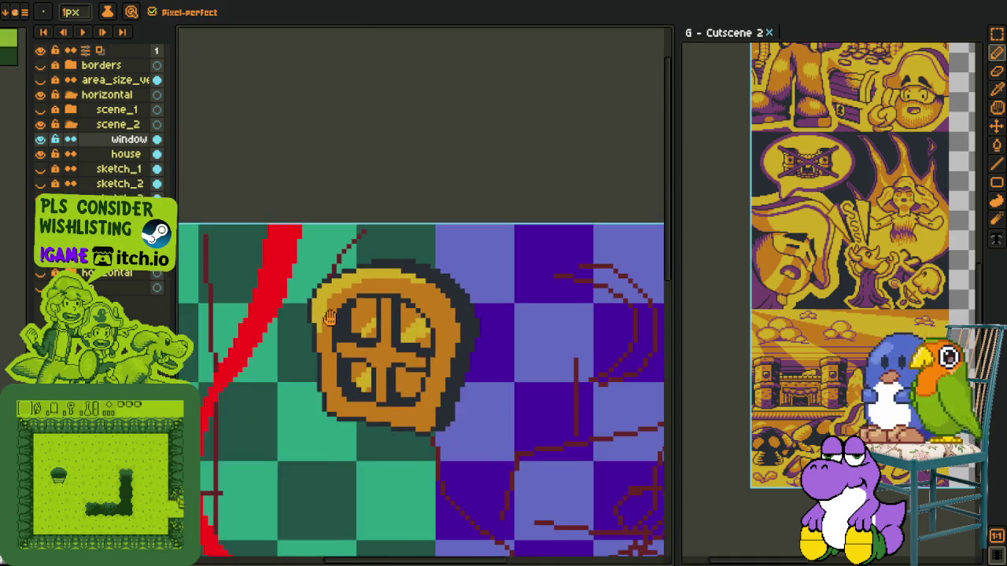
Draw light-yellow highlight strips down the cross's vertical bar and along its horizontal bar.
{"action": "scroll", "coordinate": [324, 310], "scroll_direction": "down", "scroll_amount": 1}
{"action": "scroll", "coordinate": [346, 283], "scroll_direction": "up", "scroll_amount": 2}
{"action": "scroll", "coordinate": [358, 259], "scroll_direction": "up", "scroll_amount": 1}
{"action": "scroll", "coordinate": [362, 245], "scroll_direction": "up", "scroll_amount": 1}
{"action": "scroll", "coordinate": [362, 246], "scroll_direction": "up", "scroll_amount": 1}
{"action": "mouse_move", "coordinate": [340, 222]}
{"action": "left_mouse_down"}
{"action": "mouse_move", "coordinate": [339, 366]}
{"action": "mouse_move", "coordinate": [322, 370]}
{"action": "mouse_move", "coordinate": [367, 311]}
{"action": "left_mouse_up"}
{"action": "left_click_drag", "start_coordinate": [248, 301], "coordinate": [351, 319]}
{"action": "left_click", "coordinate": [244, 318]}
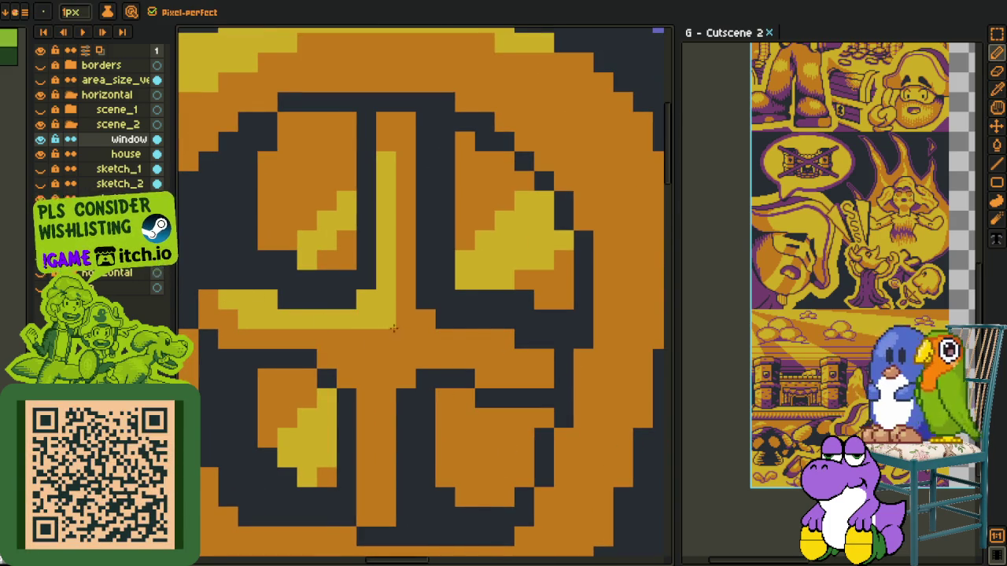
{"action": "left_click_drag", "start_coordinate": [421, 327], "coordinate": [501, 344]}
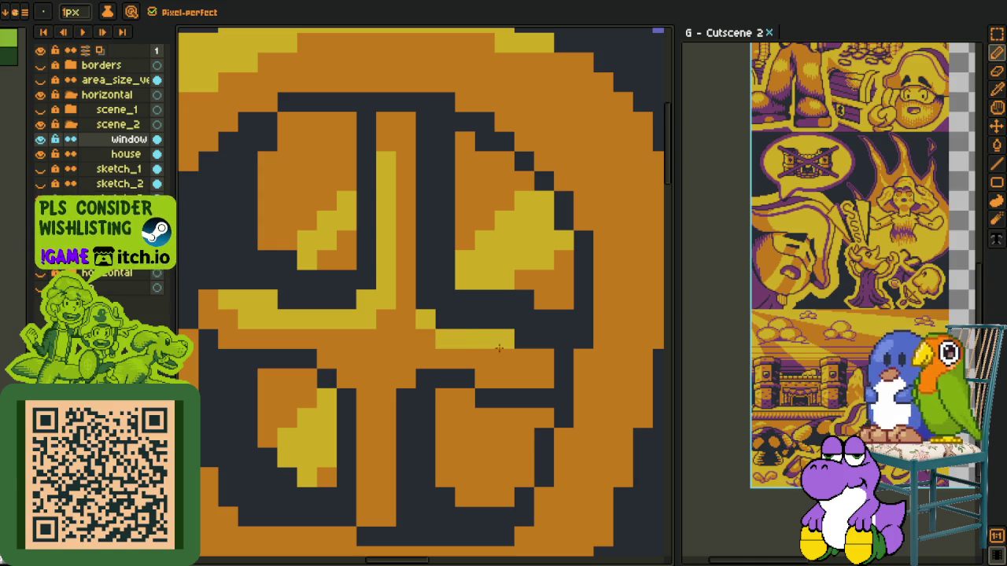
{"action": "scroll", "coordinate": [471, 352], "scroll_direction": "down", "scroll_amount": 2}
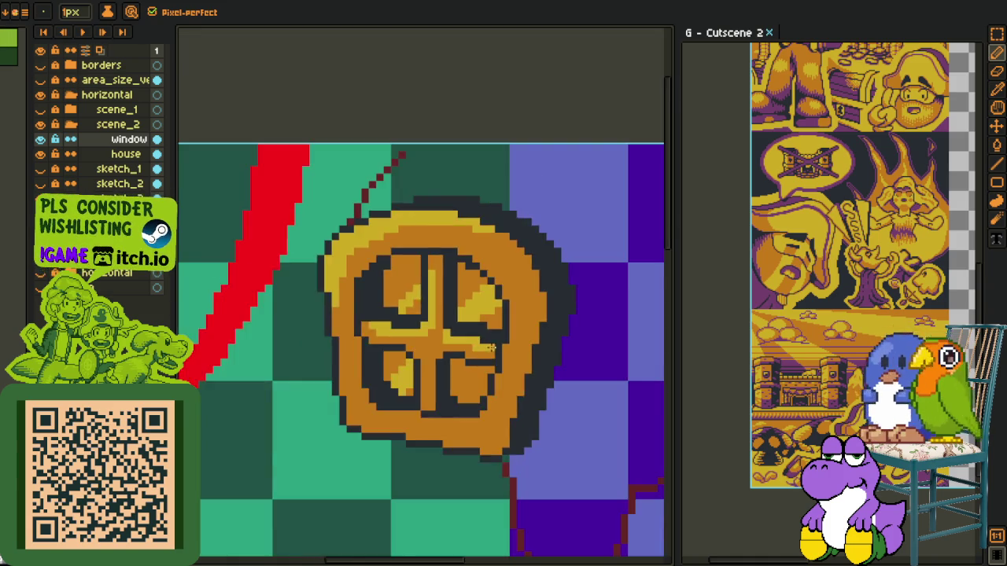
{"action": "scroll", "coordinate": [471, 351], "scroll_direction": "down", "scroll_amount": 2}
{"action": "scroll", "coordinate": [488, 342], "scroll_direction": "down", "scroll_amount": 2}
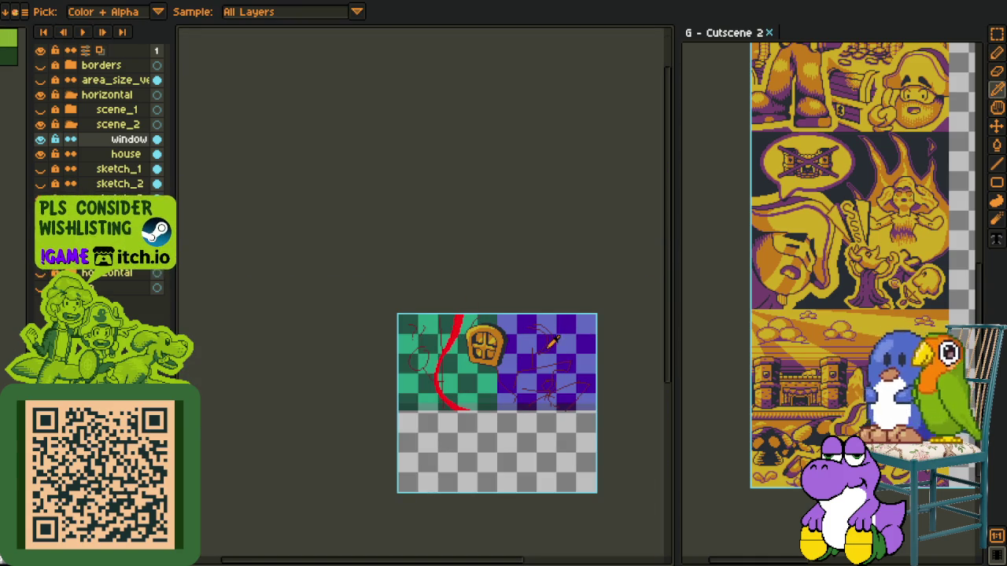
Paint a diagonal of orange pixels along the arch's upper-left outer edge.
{"action": "scroll", "coordinate": [503, 346], "scroll_direction": "up", "scroll_amount": 3}
{"action": "scroll", "coordinate": [393, 299], "scroll_direction": "up", "scroll_amount": 2}
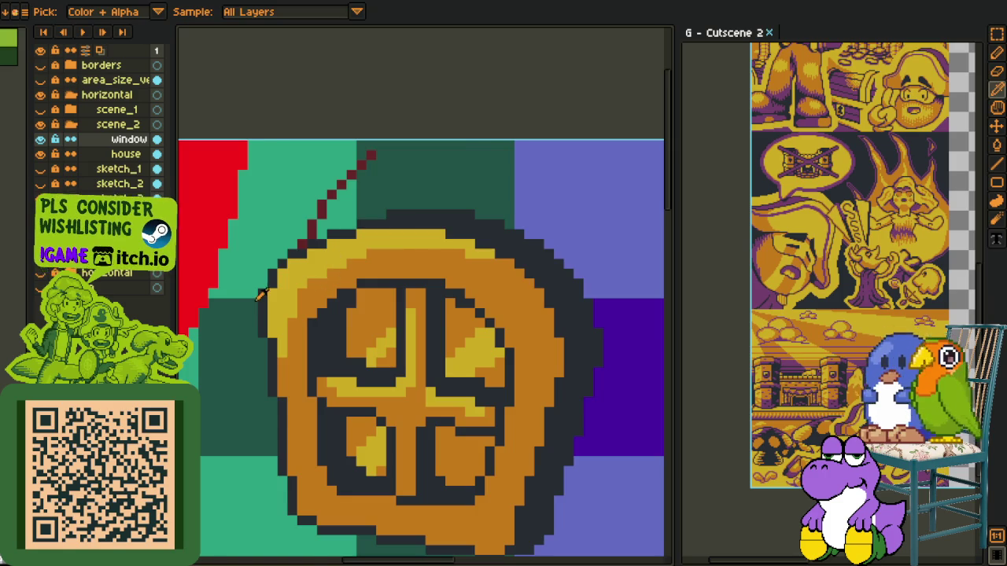
{"action": "scroll", "coordinate": [262, 293], "scroll_direction": "up", "scroll_amount": 1}
{"action": "left_click_drag", "start_coordinate": [285, 307], "coordinate": [397, 168]}
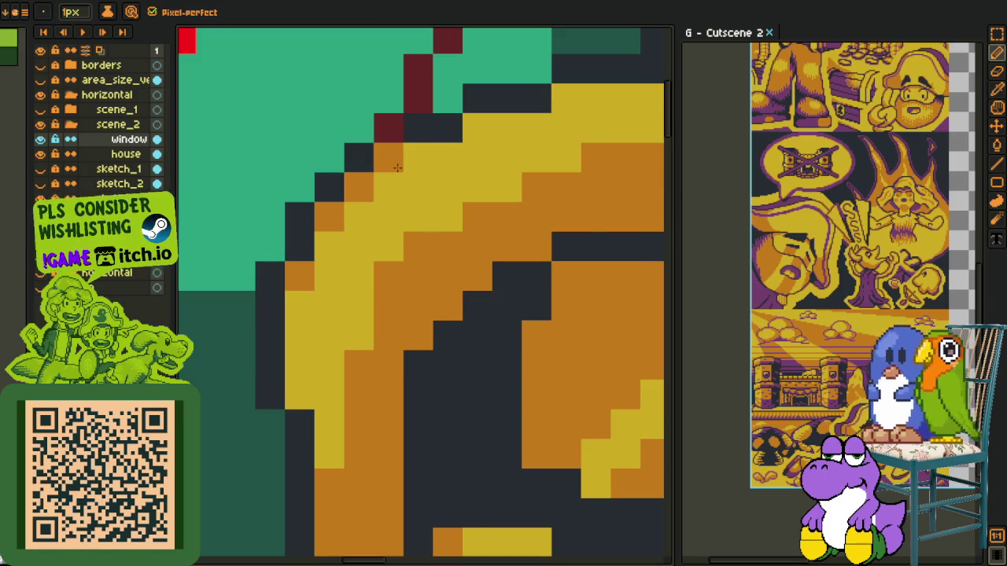
{"action": "key", "text": "l"}
{"action": "left_click_drag", "start_coordinate": [512, 128], "coordinate": [359, 218]}
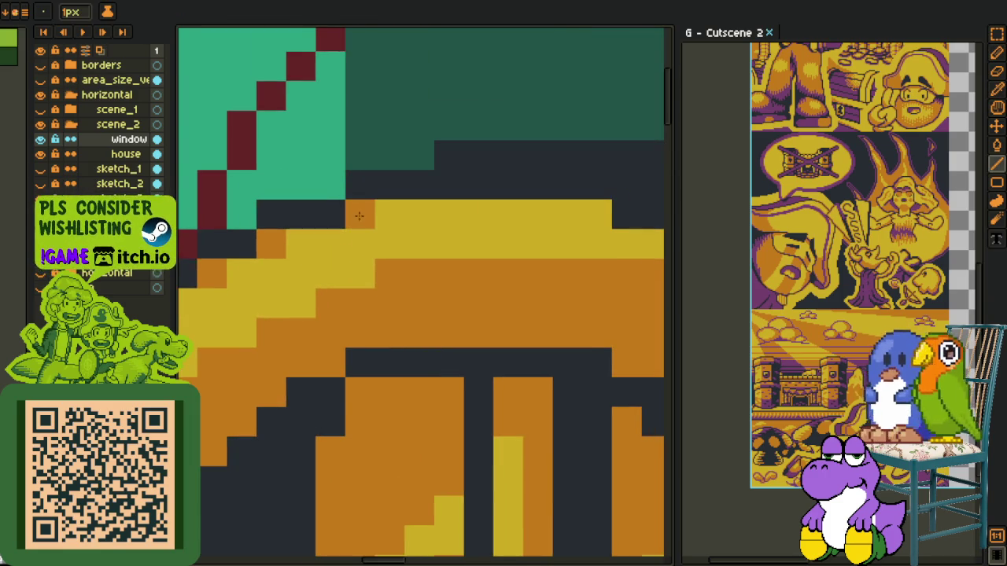
{"action": "left_click_drag", "start_coordinate": [582, 210], "coordinate": [392, 226]}
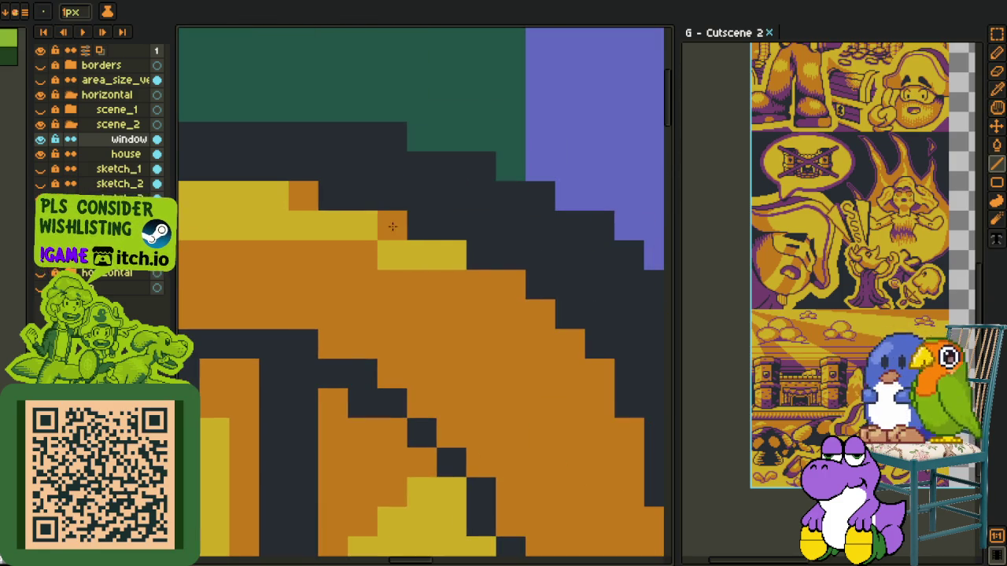
{"action": "scroll", "coordinate": [392, 227], "scroll_direction": "down", "scroll_amount": 4}
{"action": "scroll", "coordinate": [450, 271], "scroll_direction": "down", "scroll_amount": 4}
{"action": "key", "text": "i"}
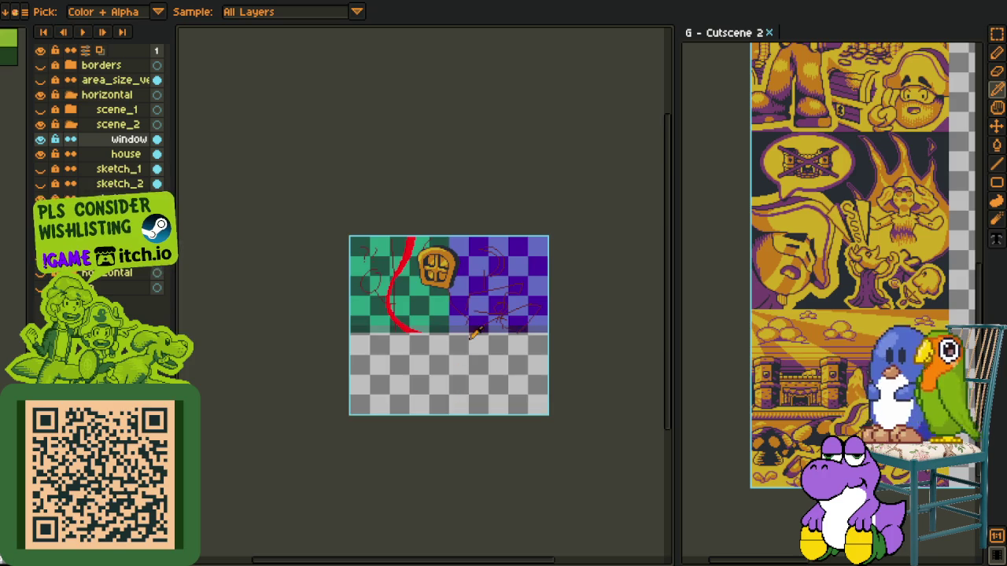
{"action": "scroll", "coordinate": [462, 358], "scroll_direction": "up", "scroll_amount": 2}
{"action": "scroll", "coordinate": [761, 253], "scroll_direction": "up", "scroll_amount": 3}
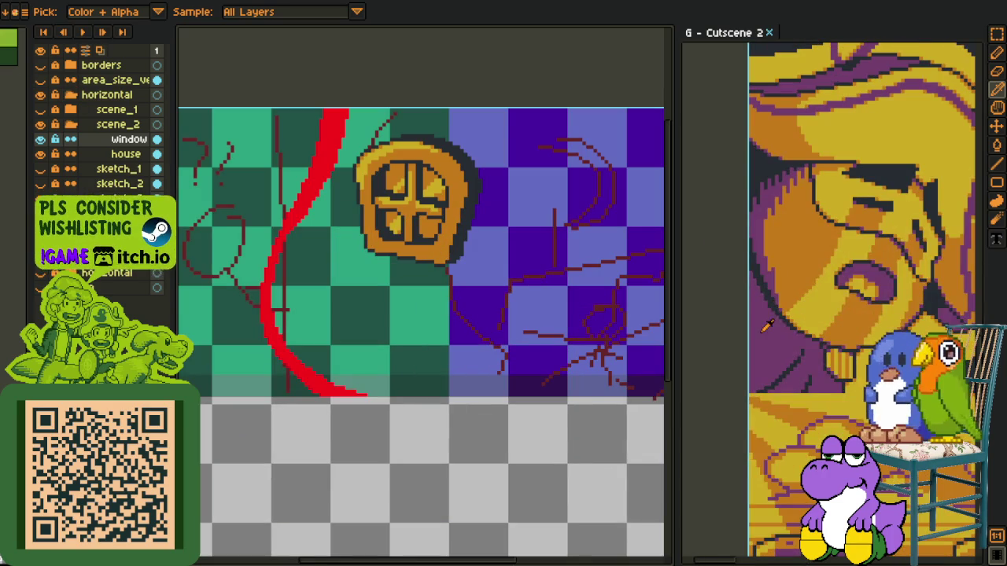
Place purple pixels along the arch outline and the window's lower-right outer edge.
{"action": "left_click", "coordinate": [767, 323]}
{"action": "scroll", "coordinate": [379, 230], "scroll_direction": "up", "scroll_amount": 3}
{"action": "key", "text": "b"}
{"action": "left_click", "coordinate": [325, 100]}
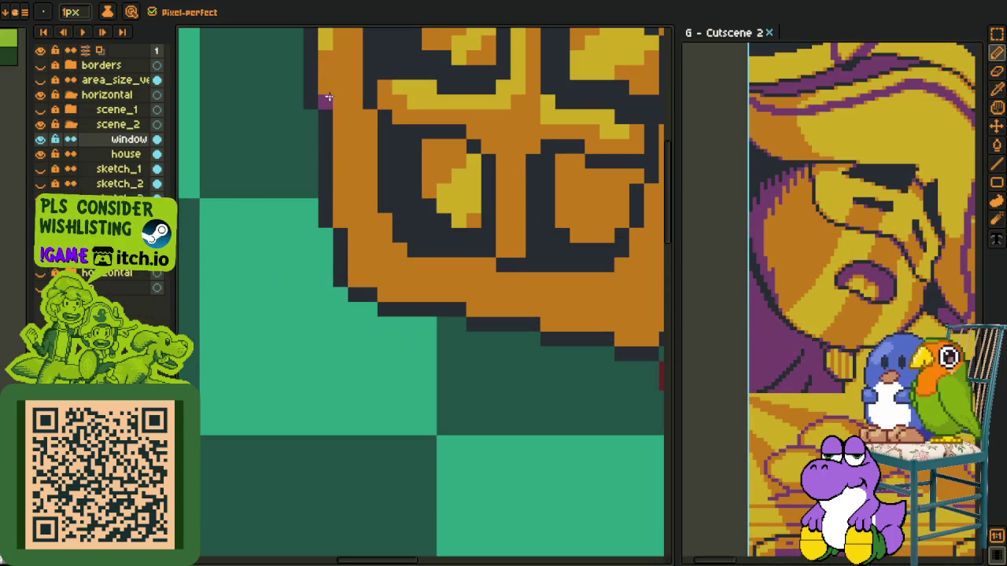
{"action": "key", "text": "l"}
{"action": "left_click", "coordinate": [339, 220]}
{"action": "left_click", "coordinate": [355, 280]}
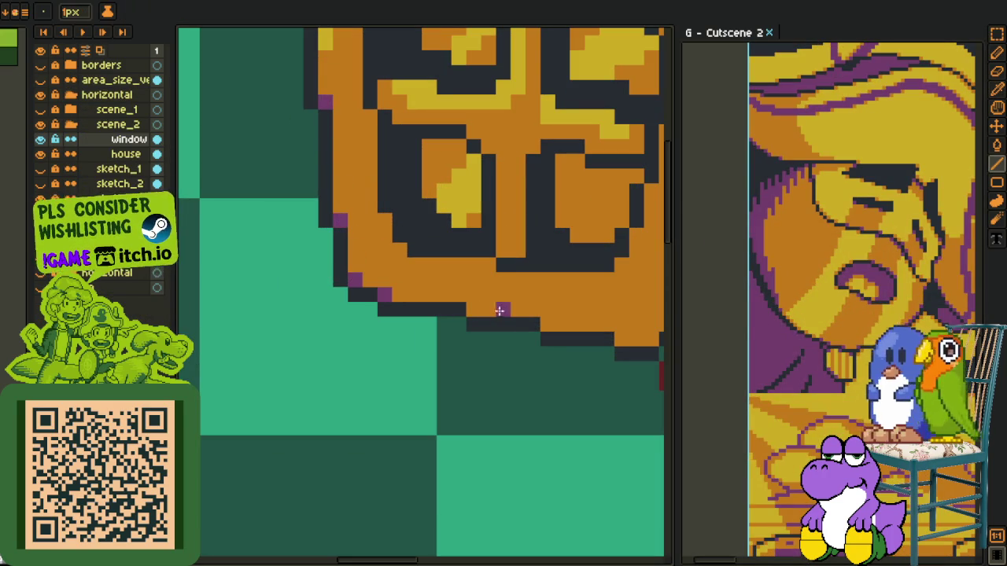
{"action": "left_click_drag", "start_coordinate": [478, 308], "coordinate": [307, 335]}
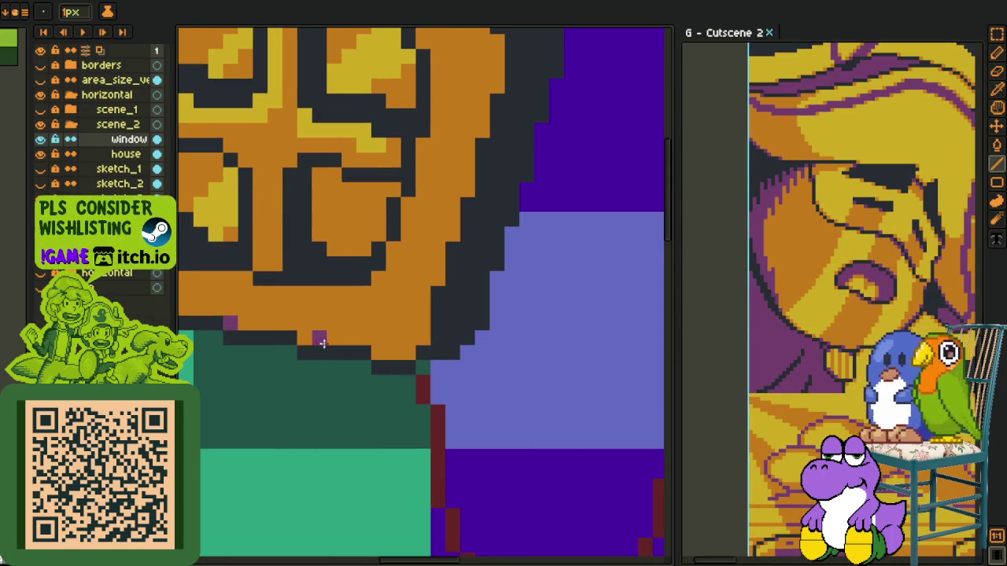
{"action": "left_click", "coordinate": [423, 338]}
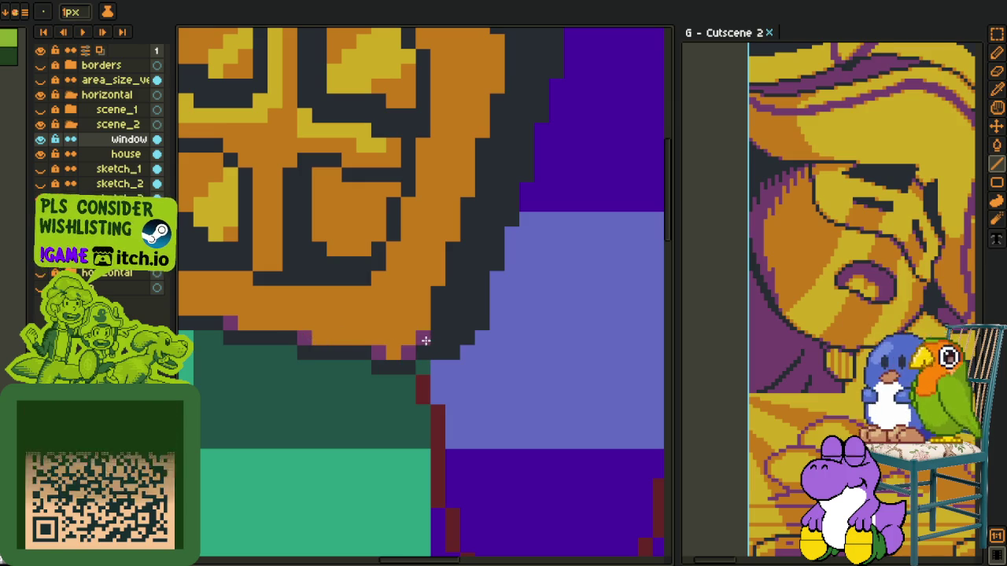
{"action": "left_click", "coordinate": [437, 279]}
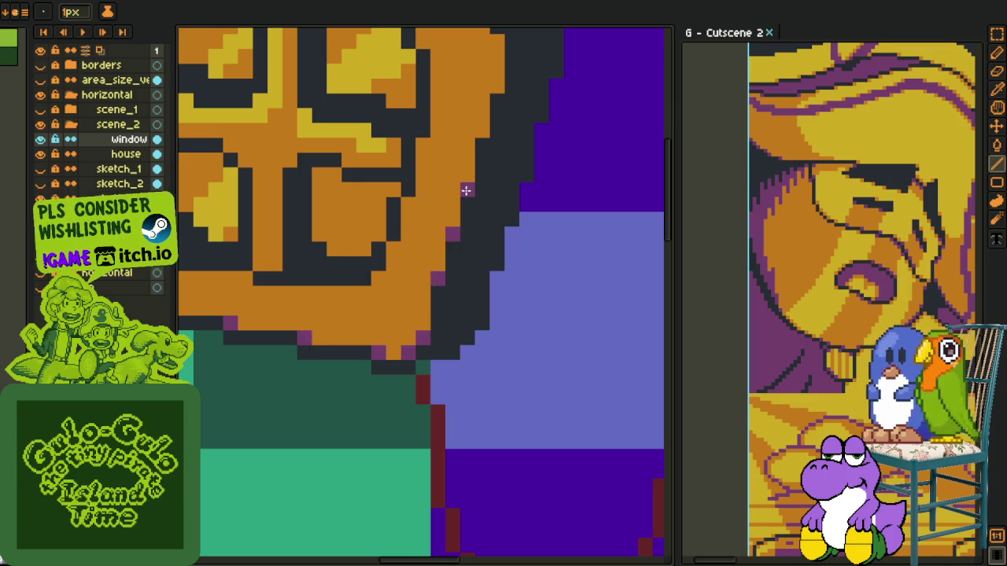
Add purple pixels on the ring's upper-left inner edge, then zoom out and back in.
{"action": "left_click_drag", "start_coordinate": [477, 132], "coordinate": [462, 313]}
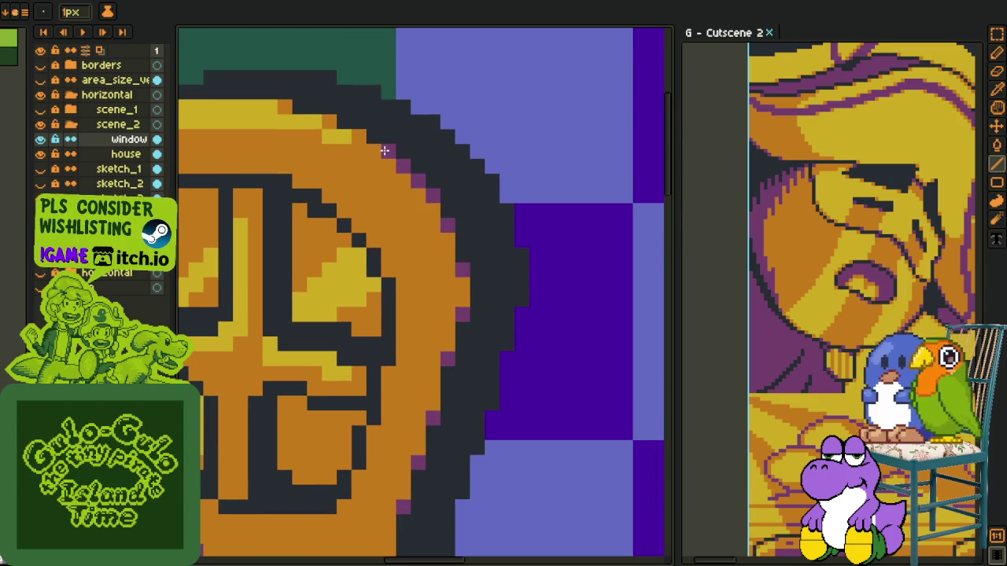
{"action": "scroll", "coordinate": [380, 181], "scroll_direction": "down", "scroll_amount": 3}
{"action": "scroll", "coordinate": [388, 225], "scroll_direction": "up", "scroll_amount": 3}
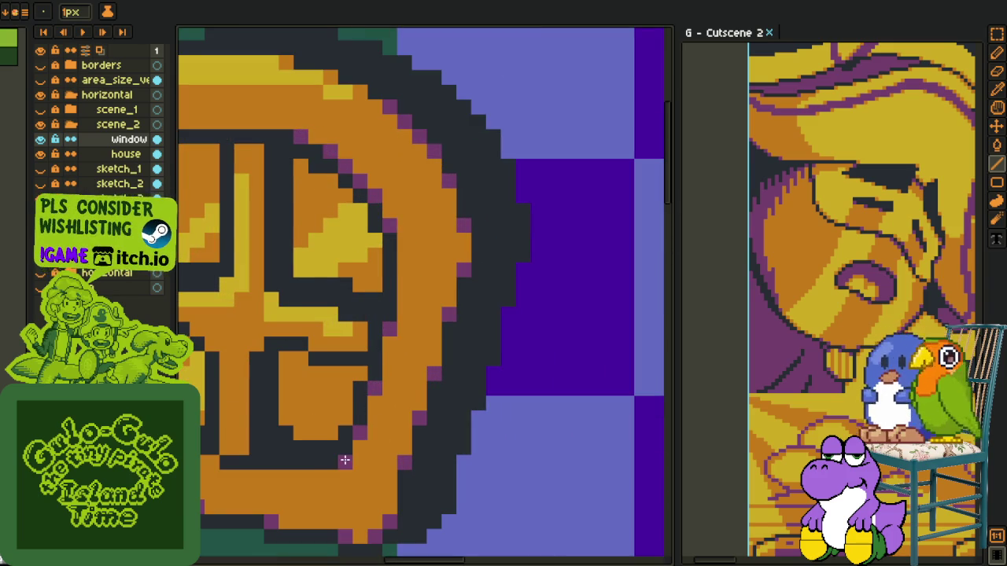
{"action": "left_click_drag", "start_coordinate": [217, 463], "coordinate": [323, 480]}
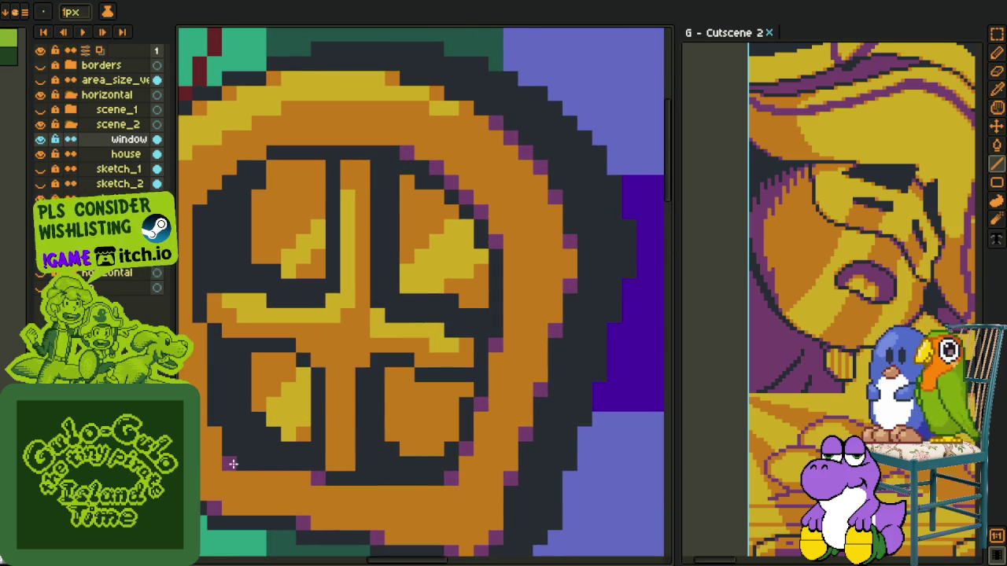
{"action": "left_click_drag", "start_coordinate": [215, 431], "coordinate": [268, 422]}
{"action": "left_click", "coordinate": [269, 277]}
{"action": "left_click", "coordinate": [299, 247]}
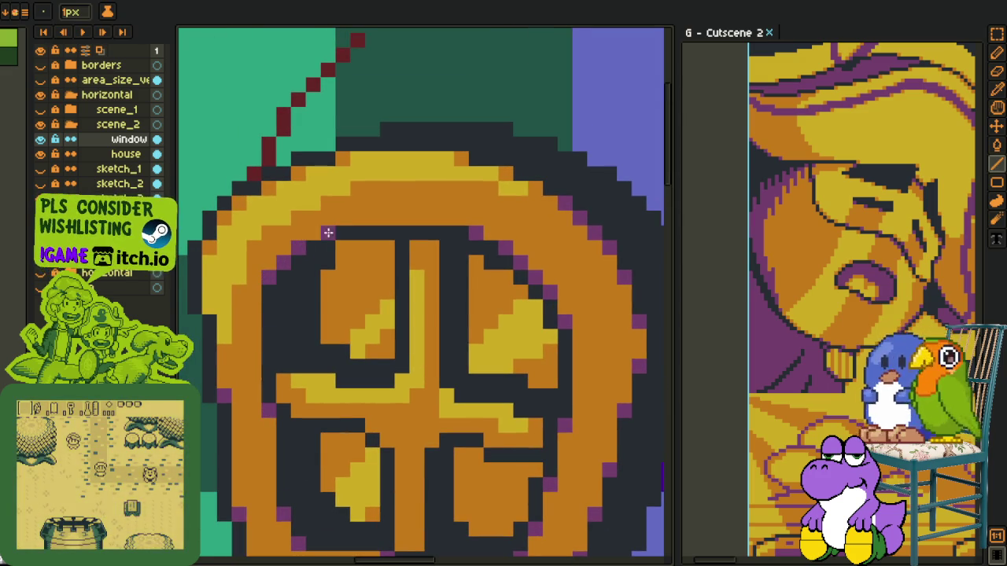
{"action": "scroll", "coordinate": [400, 256], "scroll_direction": "down", "scroll_amount": 3}
{"action": "scroll", "coordinate": [508, 270], "scroll_direction": "down", "scroll_amount": 1}
{"action": "scroll", "coordinate": [508, 270], "scroll_direction": "down", "scroll_amount": 3}
{"action": "scroll", "coordinate": [508, 270], "scroll_direction": "up", "scroll_amount": 1}
{"action": "scroll", "coordinate": [472, 267], "scroll_direction": "up", "scroll_amount": 1}
{"action": "scroll", "coordinate": [425, 244], "scroll_direction": "up", "scroll_amount": 2}
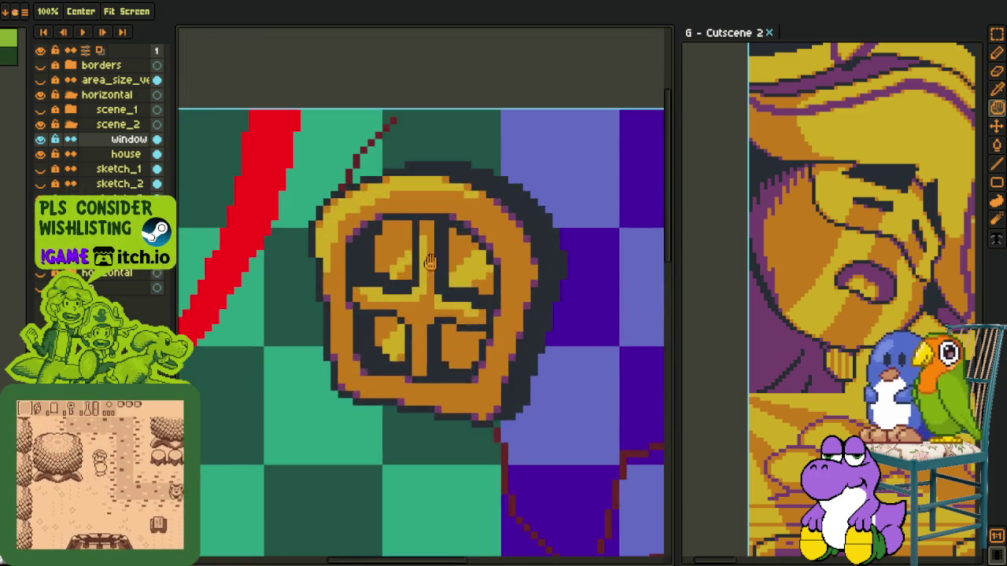
Paint orange and purple shading pixels around the lower-right, central and lower-left spokes.
{"action": "scroll", "coordinate": [378, 225], "scroll_direction": "up", "scroll_amount": 1}
{"action": "key", "text": "l"}
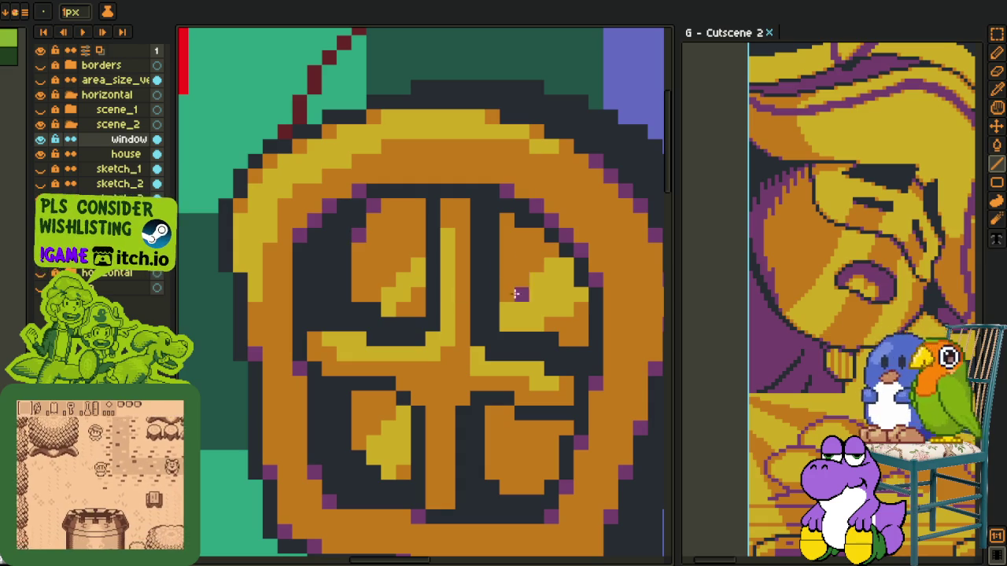
{"action": "key", "text": "i"}
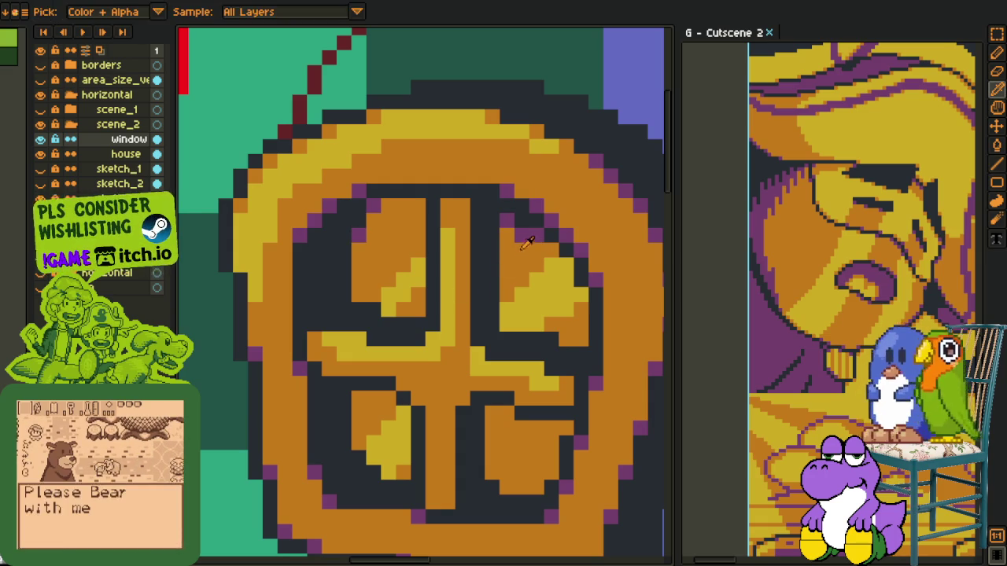
{"action": "key", "text": "b"}
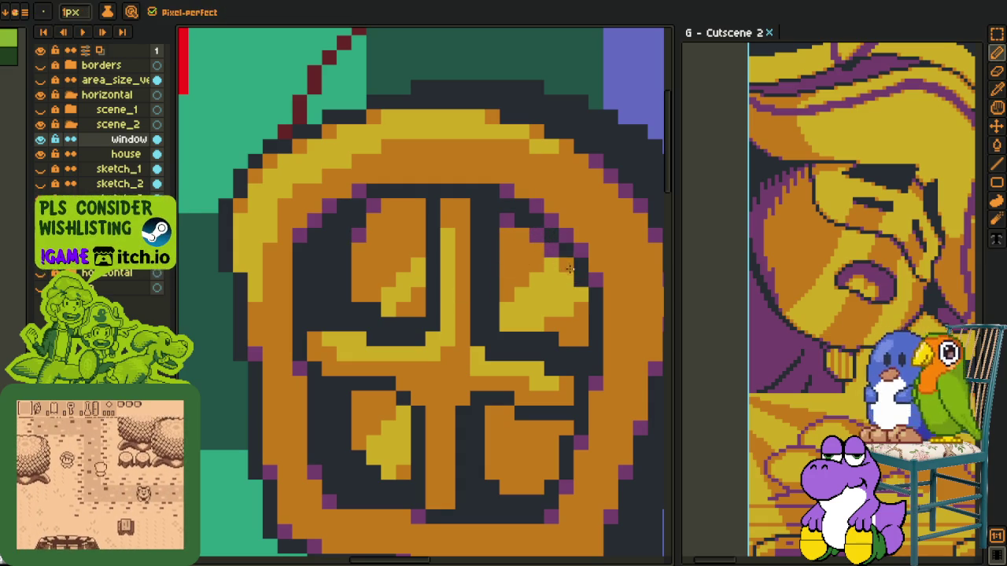
{"action": "key", "text": "i"}
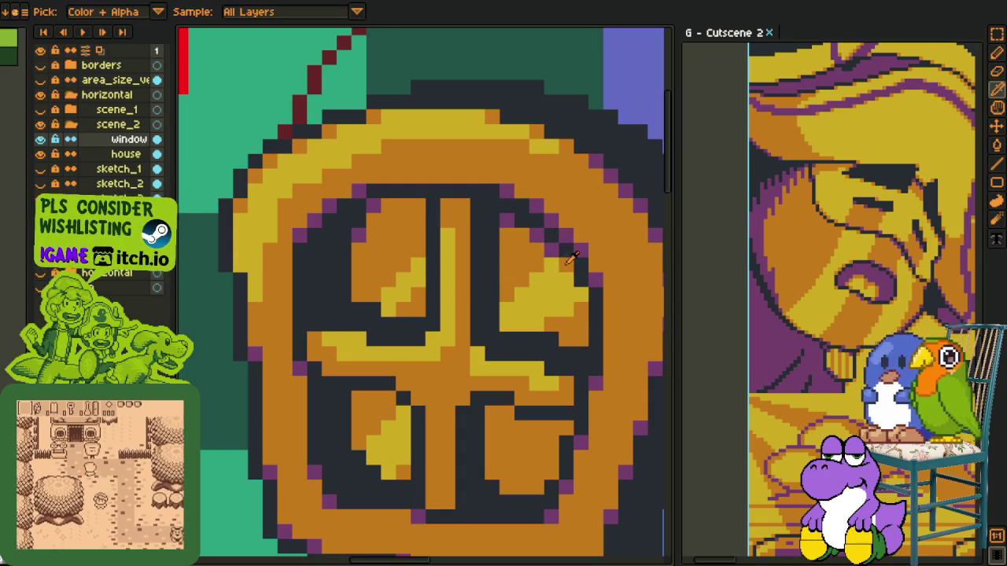
{"action": "key", "text": "l"}
{"action": "left_click_drag", "start_coordinate": [554, 385], "coordinate": [565, 399]}
{"action": "left_click", "coordinate": [523, 399]}
{"action": "left_click", "coordinate": [508, 413]}
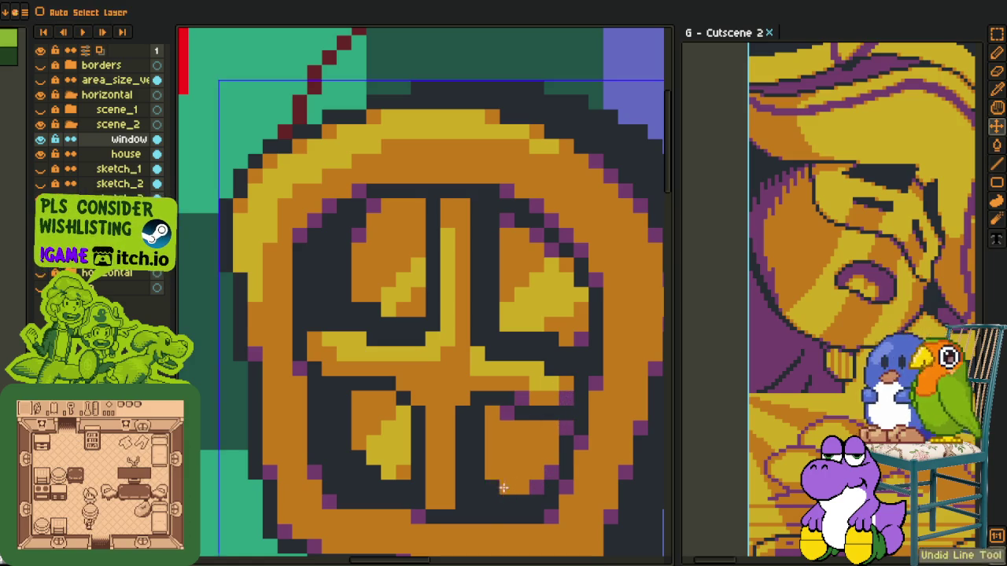
{"action": "left_click", "coordinate": [463, 399]}
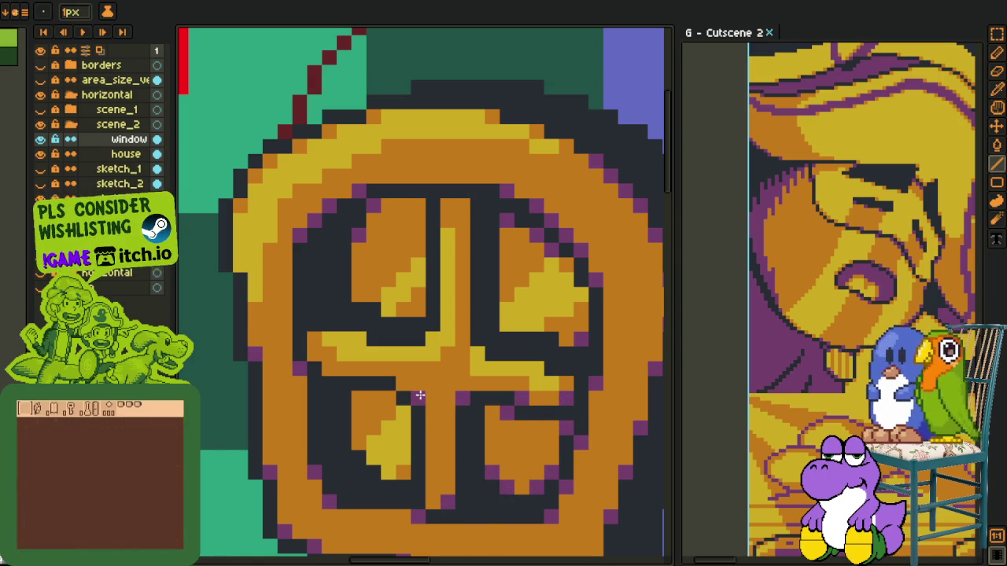
{"action": "left_click", "coordinate": [388, 398]}
{"action": "left_click", "coordinate": [359, 398]}
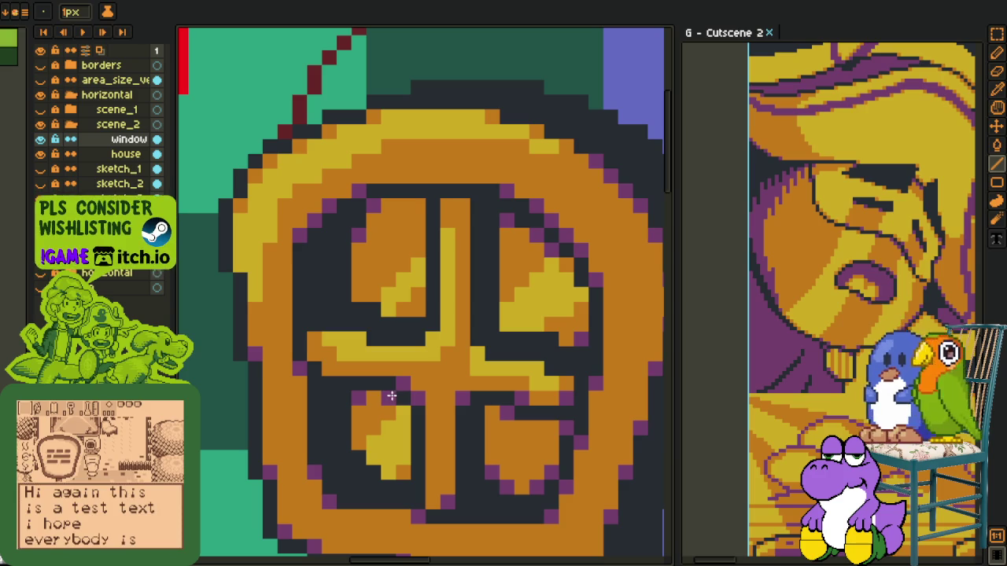
Sample canvas colours and add yellow shading where the window's cross bars meet.
{"action": "key", "text": "alt"}
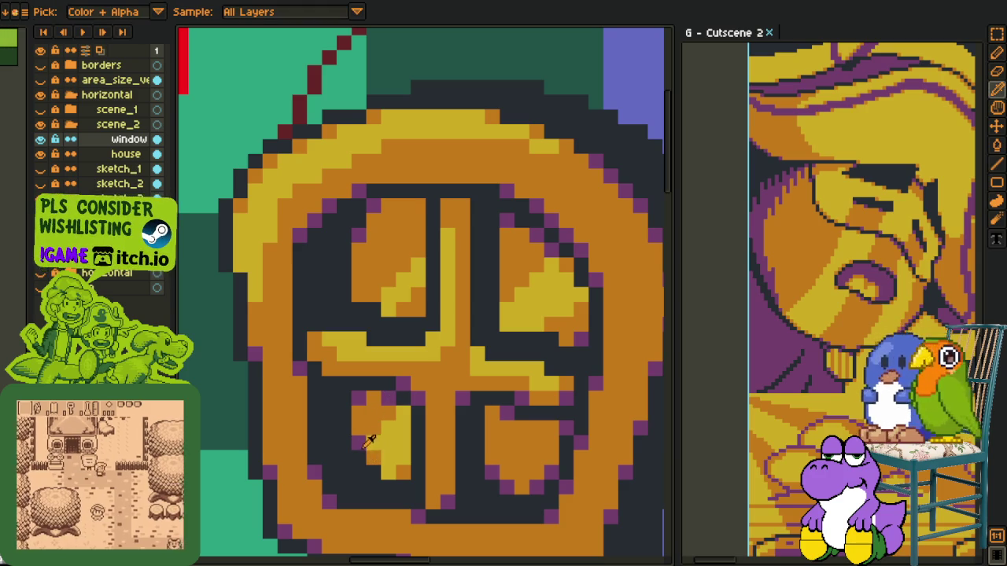
{"action": "scroll", "coordinate": [365, 437], "scroll_direction": "down", "scroll_amount": 3}
{"action": "scroll", "coordinate": [377, 409], "scroll_direction": "up", "scroll_amount": 1}
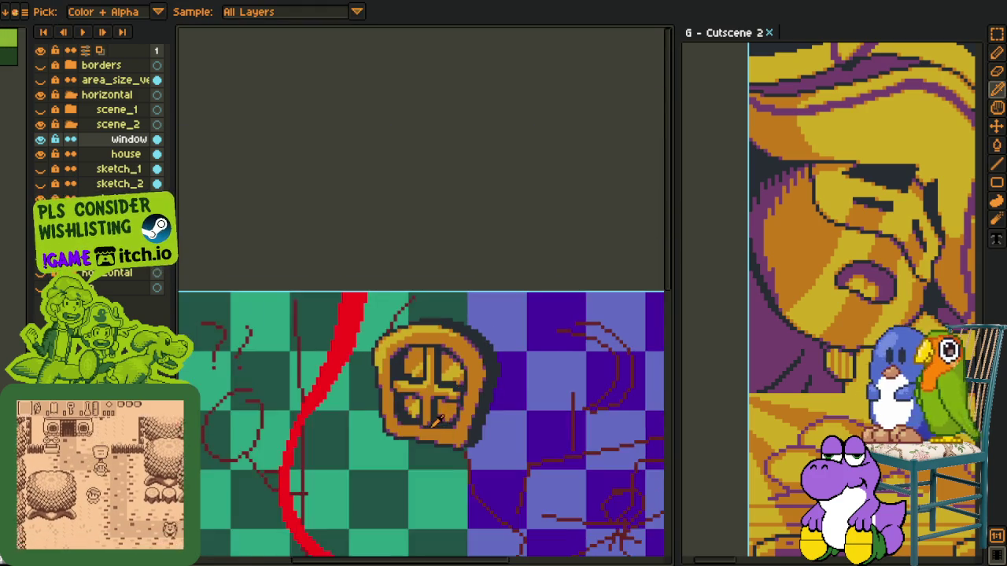
{"action": "scroll", "coordinate": [387, 377], "scroll_direction": "up", "scroll_amount": 2}
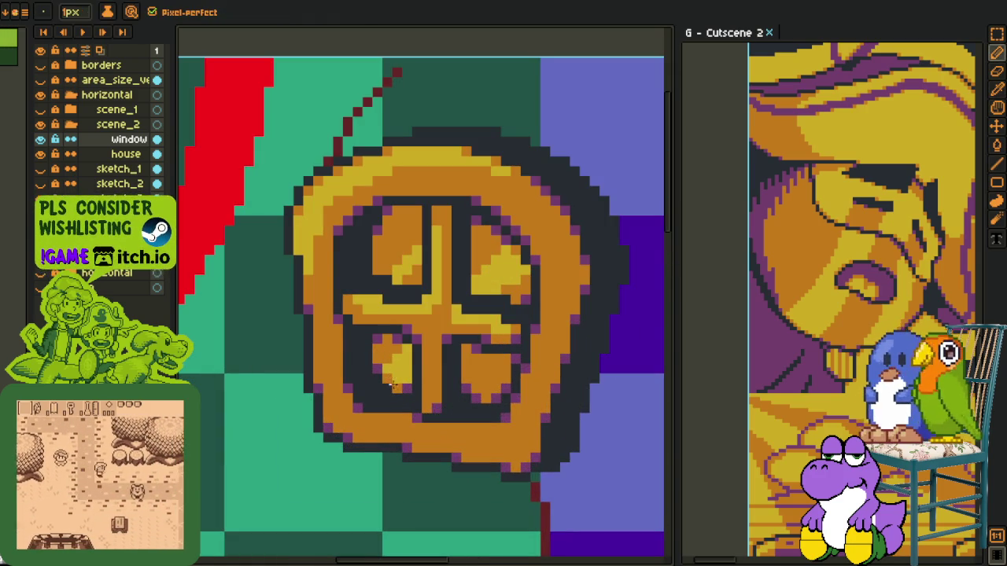
{"action": "key", "text": "b"}
{"action": "key", "text": "i"}
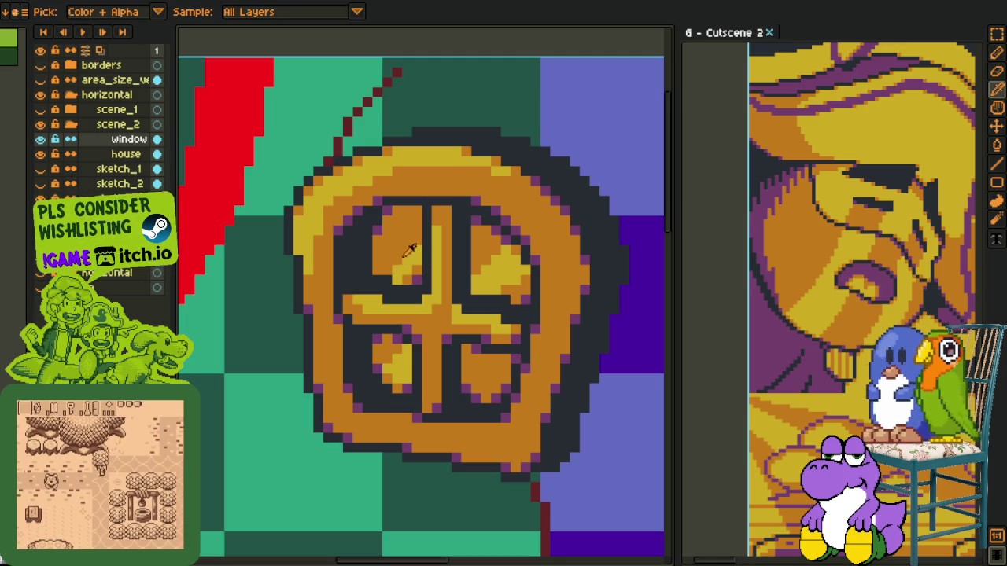
{"action": "left_click_drag", "start_coordinate": [412, 208], "coordinate": [407, 259]}
{"action": "key", "text": "b"}
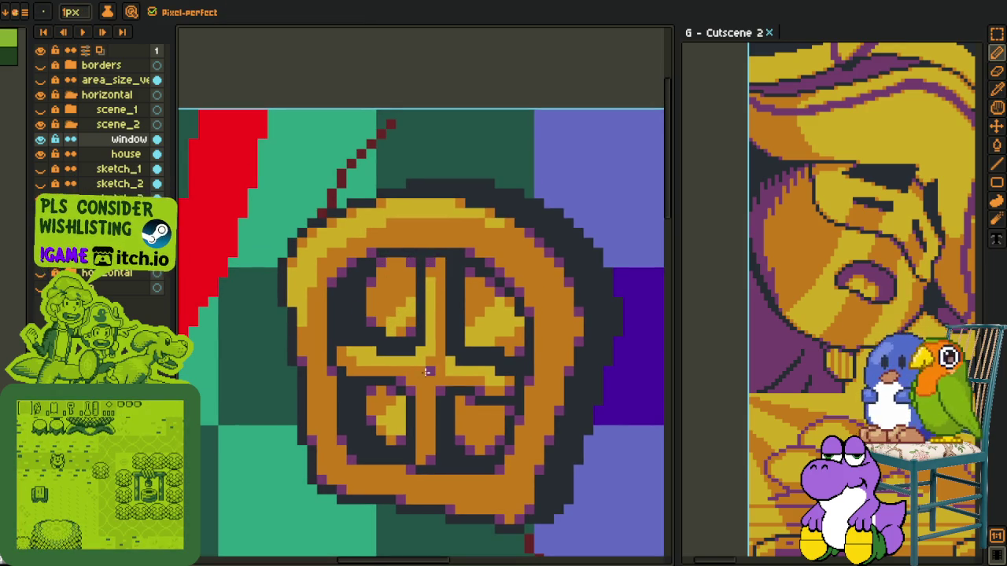
{"action": "key", "text": "i"}
{"action": "scroll", "coordinate": [441, 354], "scroll_direction": "down", "scroll_amount": 5}
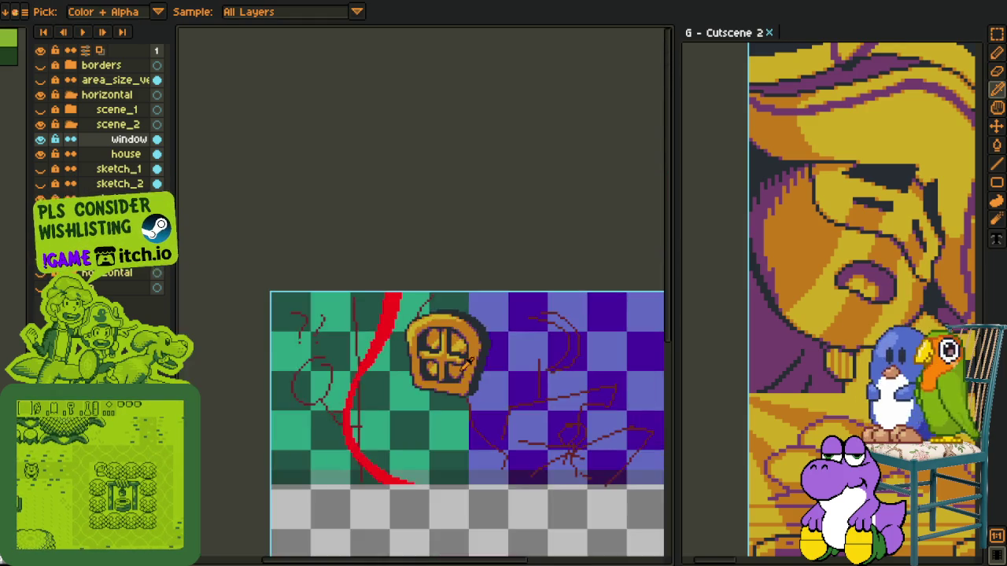
{"action": "scroll", "coordinate": [448, 337], "scroll_direction": "up", "scroll_amount": 4}
{"action": "scroll", "coordinate": [449, 336], "scroll_direction": "up", "scroll_amount": 1}
{"action": "key", "text": "b"}
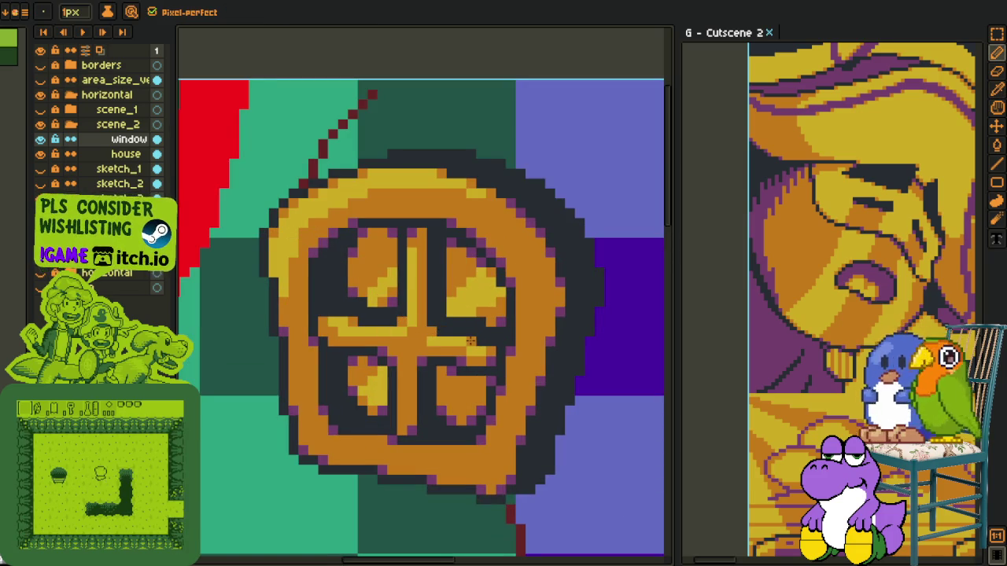
{"action": "key", "text": "i"}
{"action": "key", "text": "b"}
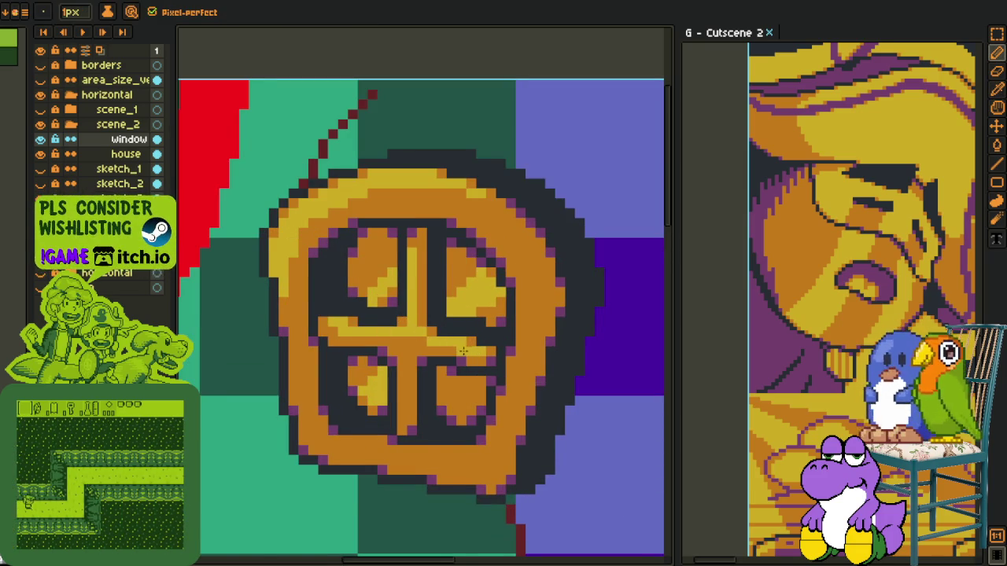
{"action": "key", "text": "i"}
{"action": "scroll", "coordinate": [477, 354], "scroll_direction": "down", "scroll_amount": 2}
{"action": "scroll", "coordinate": [485, 346], "scroll_direction": "down", "scroll_amount": 1}
{"action": "scroll", "coordinate": [498, 273], "scroll_direction": "down", "scroll_amount": 1}
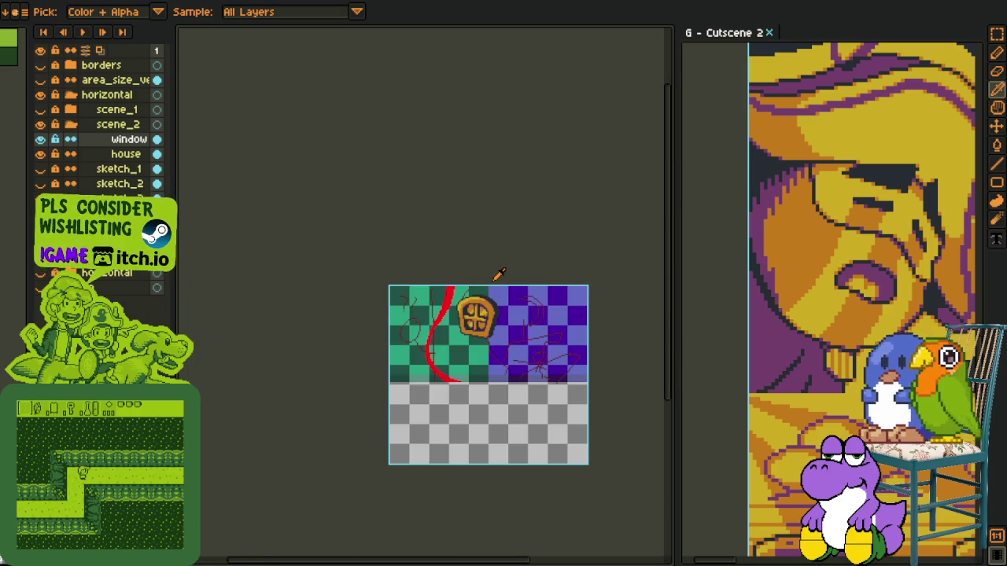
Zoom and pan to centre the window and wall in view.
{"action": "key", "text": "v"}
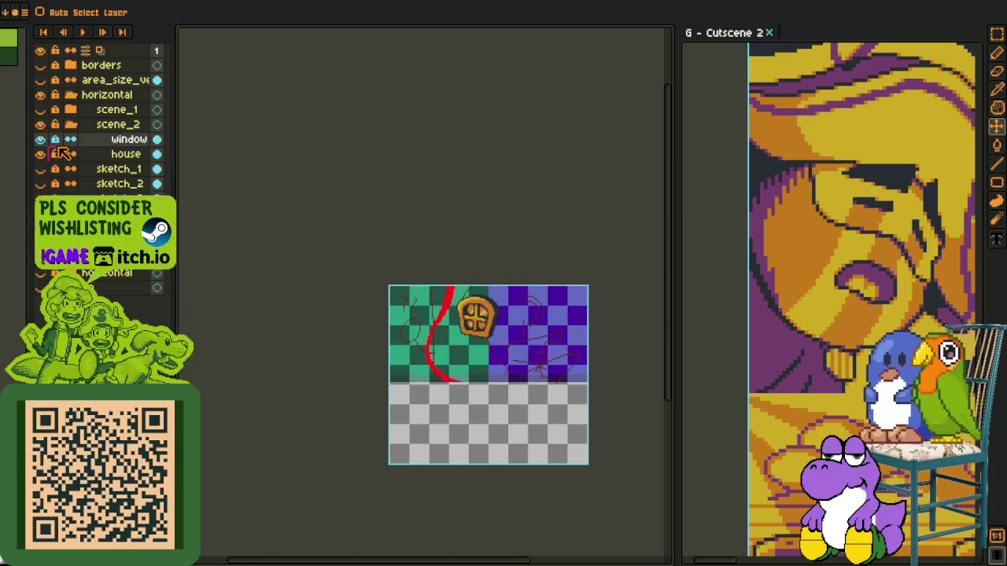
{"action": "key", "text": "i"}
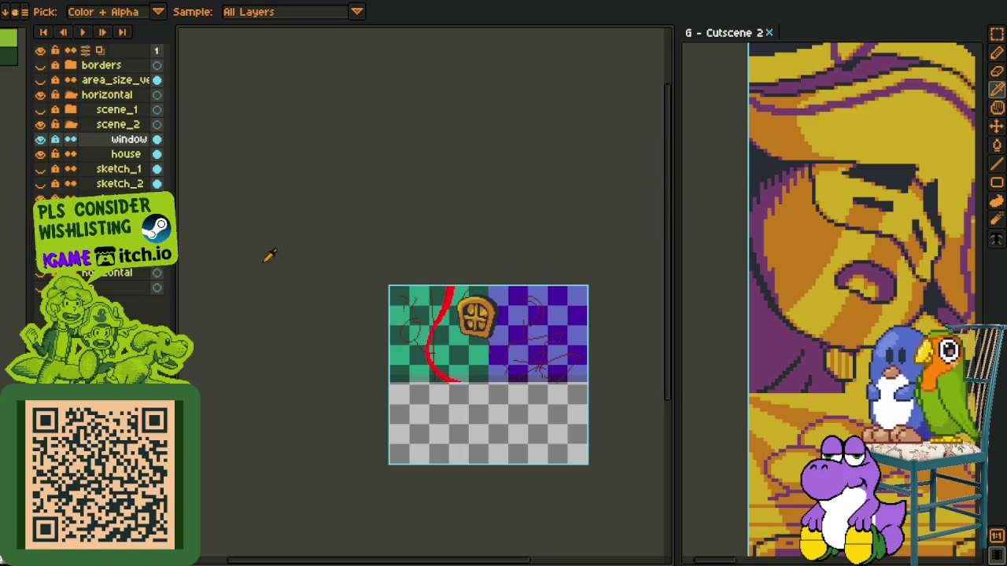
{"action": "scroll", "coordinate": [477, 266], "scroll_direction": "up", "scroll_amount": 2}
{"action": "key", "text": "z"}
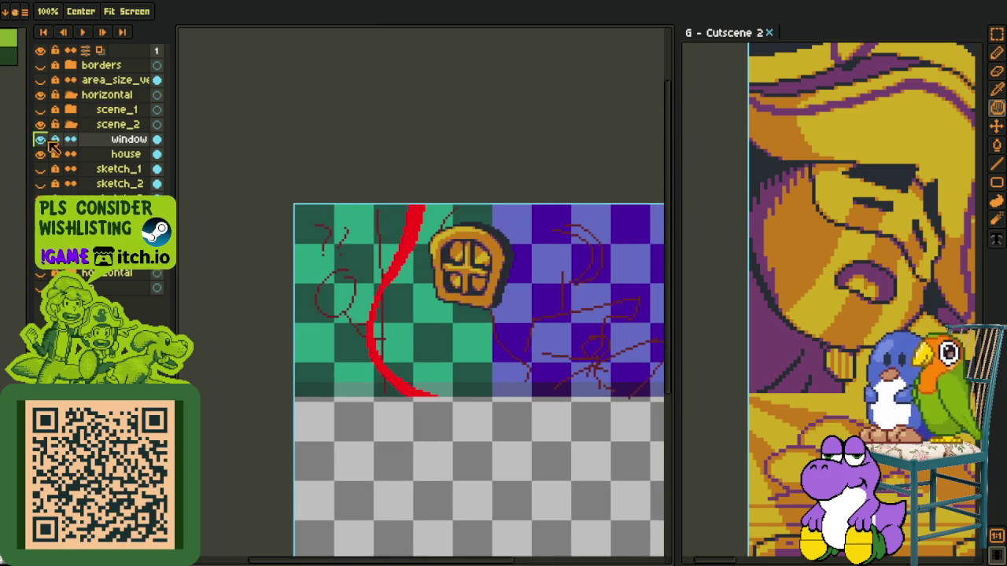
{"action": "left_click_drag", "start_coordinate": [521, 226], "coordinate": [523, 269]}
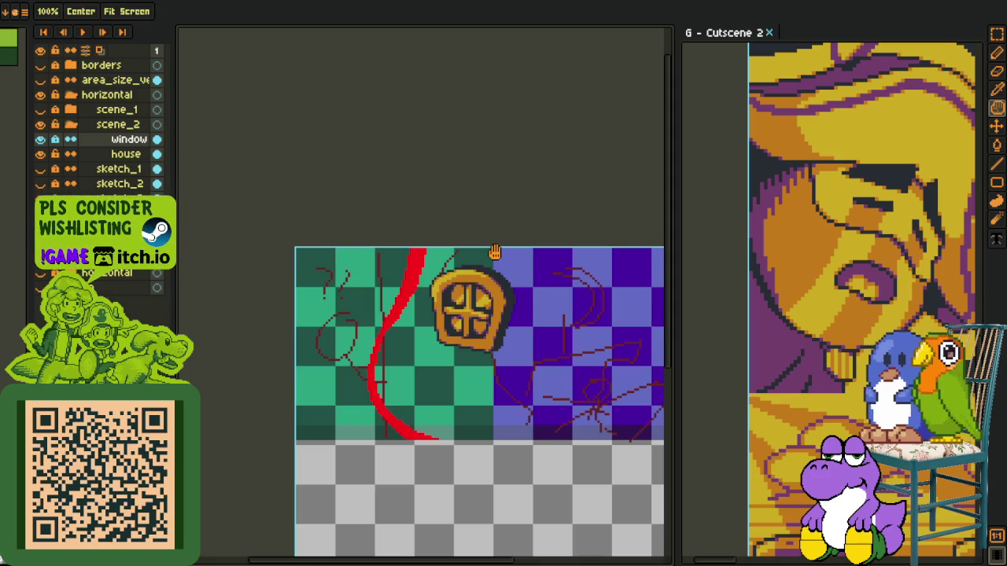
{"action": "scroll", "coordinate": [403, 204], "scroll_direction": "up", "scroll_amount": 1}
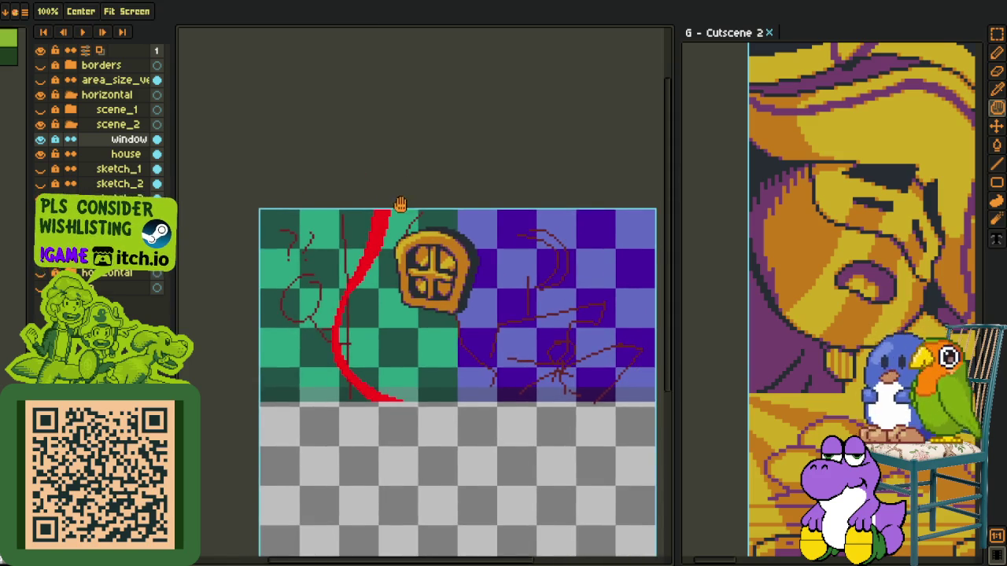
{"action": "scroll", "coordinate": [305, 264], "scroll_direction": "up", "scroll_amount": 1}
{"action": "key", "text": "o"}
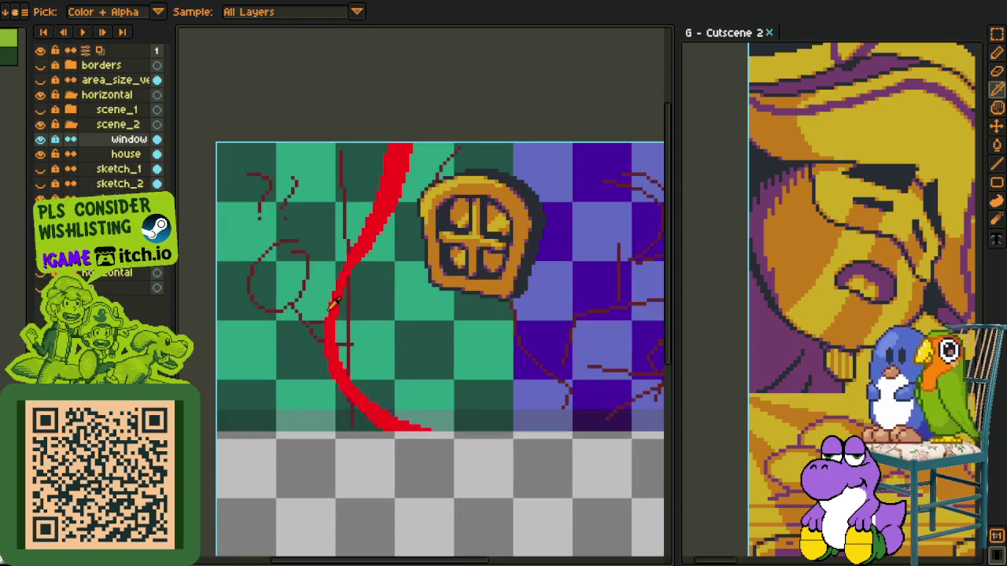
{"action": "key", "text": "h"}
{"action": "left_click_drag", "start_coordinate": [344, 330], "coordinate": [230, 264]}
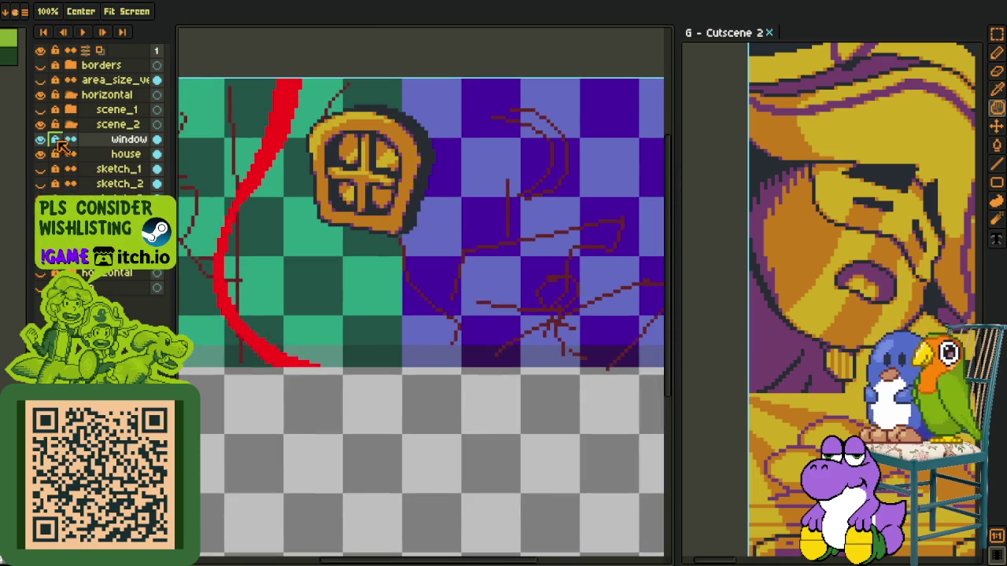
Select the house layer and set the pencil to 2 px.
{"action": "left_click", "coordinate": [70, 154]}
{"action": "key", "text": "b"}
{"action": "key", "text": "plus"}
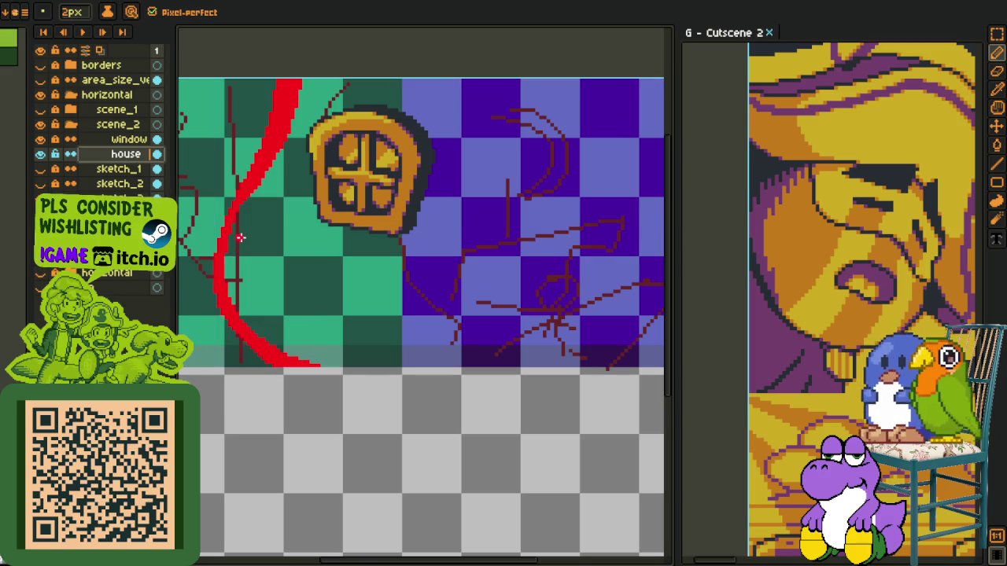
Create Layer 1 above the house layer and look over the Cutscene 2 reference.
{"action": "right_click", "coordinate": [239, 236]}
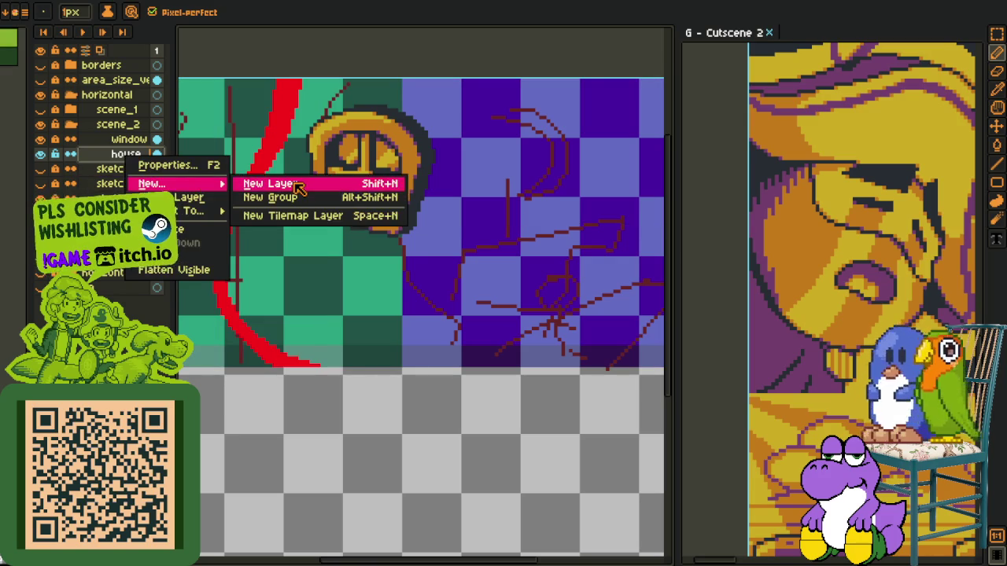
{"action": "left_click", "coordinate": [264, 182]}
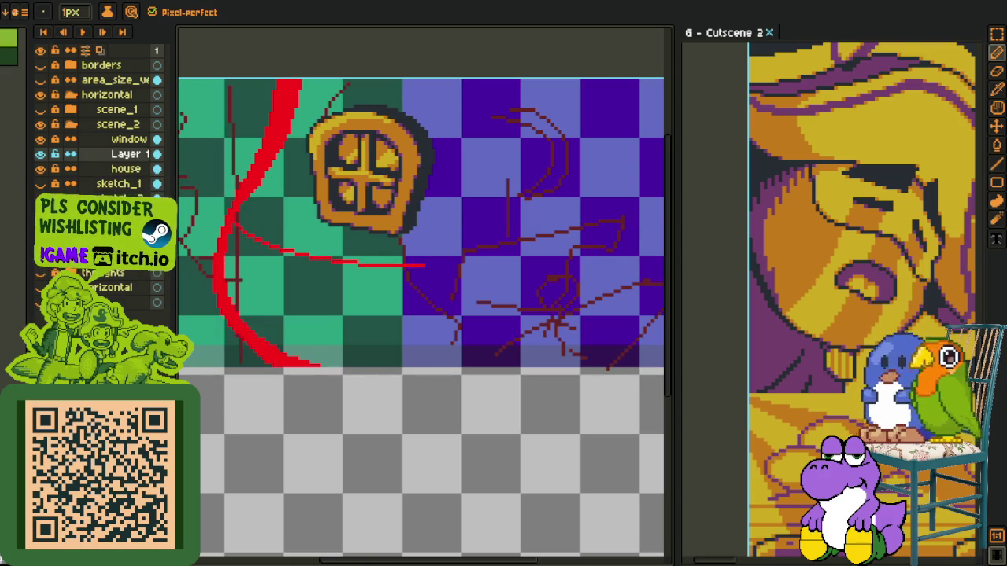
{"action": "scroll", "coordinate": [250, 229], "scroll_direction": "up", "scroll_amount": 1}
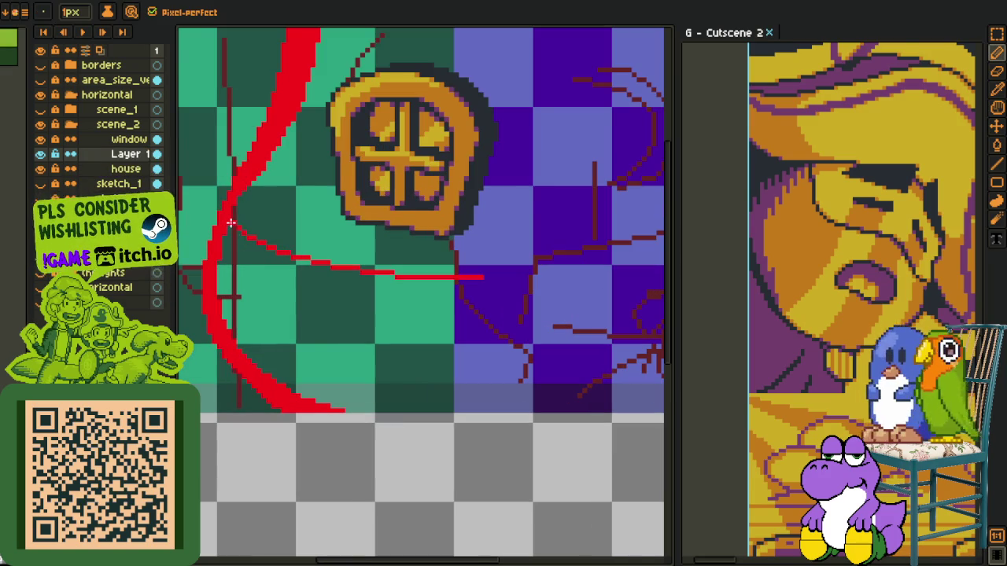
{"action": "scroll", "coordinate": [232, 226], "scroll_direction": "down", "scroll_amount": 2}
{"action": "key", "text": "o"}
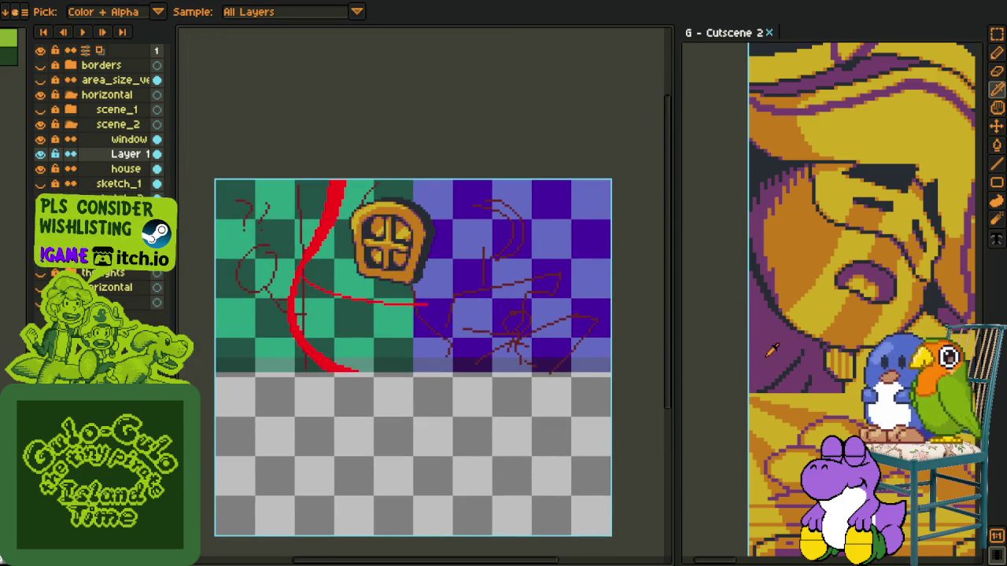
{"action": "mouse_move", "coordinate": [749, 321]}
{"action": "left_mouse_down"}
{"action": "mouse_move", "coordinate": [771, 349]}
{"action": "mouse_move", "coordinate": [752, 342]}
{"action": "mouse_move", "coordinate": [806, 336]}
{"action": "left_mouse_up"}
Bucket-fill the bottom checker cells and the strip beside the red curve purple.
{"action": "scroll", "coordinate": [327, 303], "scroll_direction": "up", "scroll_amount": 1}
{"action": "scroll", "coordinate": [411, 334], "scroll_direction": "up", "scroll_amount": 1}
{"action": "key", "text": "g"}
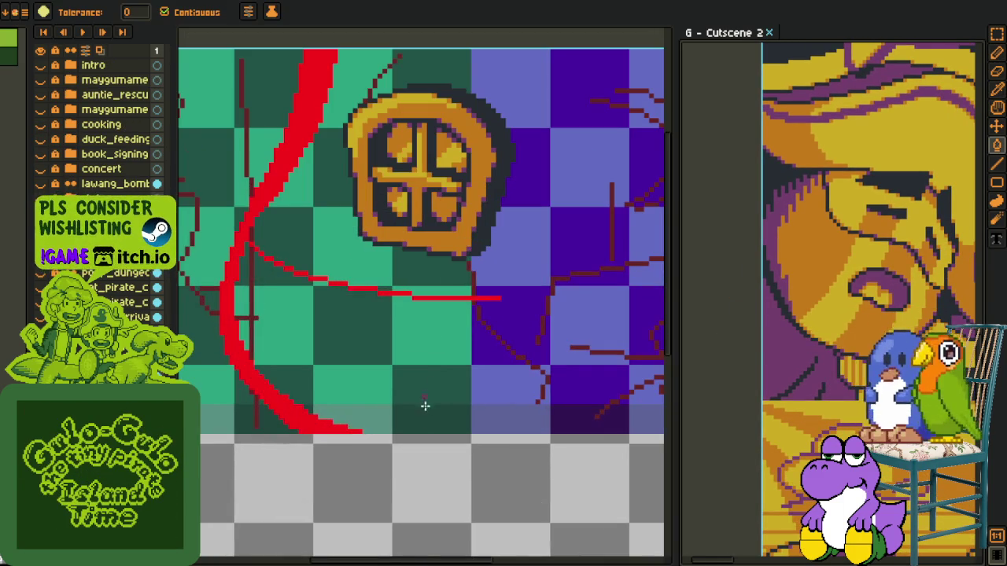
{"action": "left_click", "coordinate": [425, 420]}
{"action": "left_click", "coordinate": [362, 417]}
{"action": "left_click", "coordinate": [425, 346]}
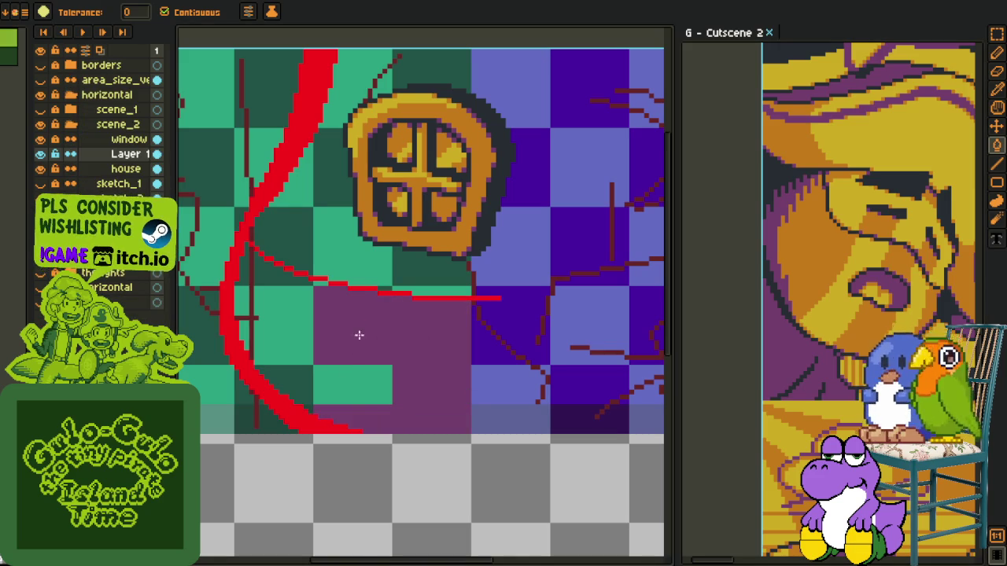
{"action": "left_click", "coordinate": [353, 381]}
{"action": "left_click", "coordinate": [295, 364]}
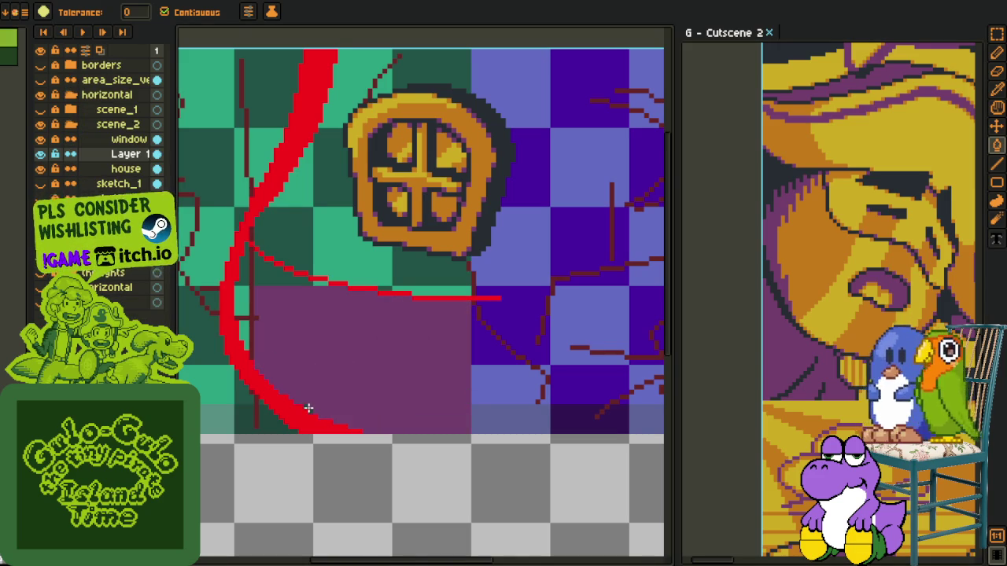
{"action": "scroll", "coordinate": [265, 346], "scroll_direction": "up", "scroll_amount": 1}
{"action": "left_click", "coordinate": [236, 346]}
{"action": "left_click", "coordinate": [232, 217]}
{"action": "scroll", "coordinate": [421, 235], "scroll_direction": "down", "scroll_amount": 2}
{"action": "scroll", "coordinate": [380, 285], "scroll_direction": "down", "scroll_amount": 1}
{"action": "scroll", "coordinate": [366, 299], "scroll_direction": "up", "scroll_amount": 1}
Sample the yellow wall colour and fill the cell below the window yellow.
{"action": "key", "text": "o"}
{"action": "scroll", "coordinate": [424, 311], "scroll_direction": "down", "scroll_amount": 1}
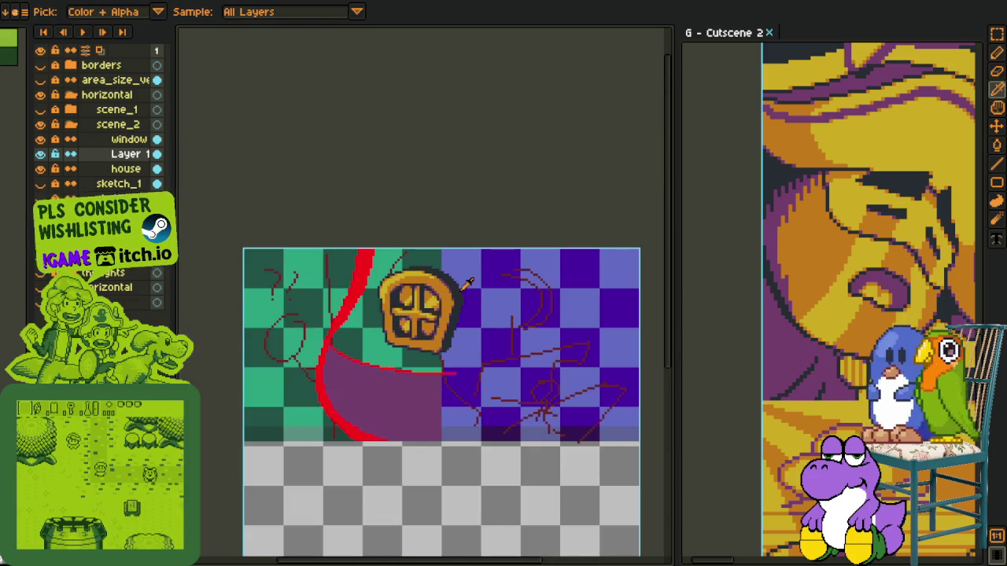
{"action": "scroll", "coordinate": [338, 286], "scroll_direction": "up", "scroll_amount": 2}
{"action": "left_click", "coordinate": [401, 382]}
{"action": "key", "text": "b"}
{"action": "scroll", "coordinate": [441, 472], "scroll_direction": "up", "scroll_amount": 1}
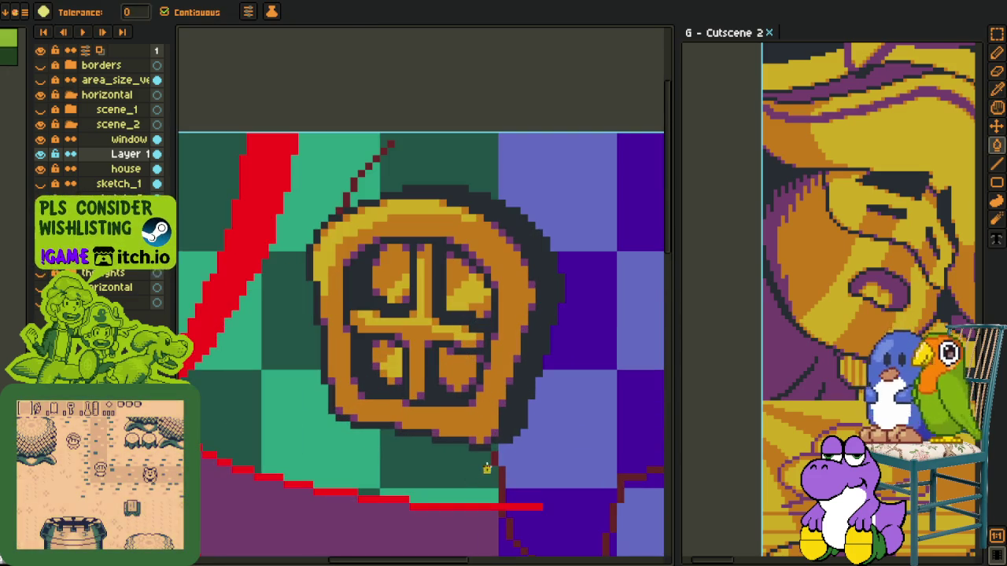
{"action": "left_click", "coordinate": [448, 488]}
{"action": "scroll", "coordinate": [498, 459], "scroll_direction": "up", "scroll_amount": 2}
{"action": "scroll", "coordinate": [498, 459], "scroll_direction": "down", "scroll_amount": 2}
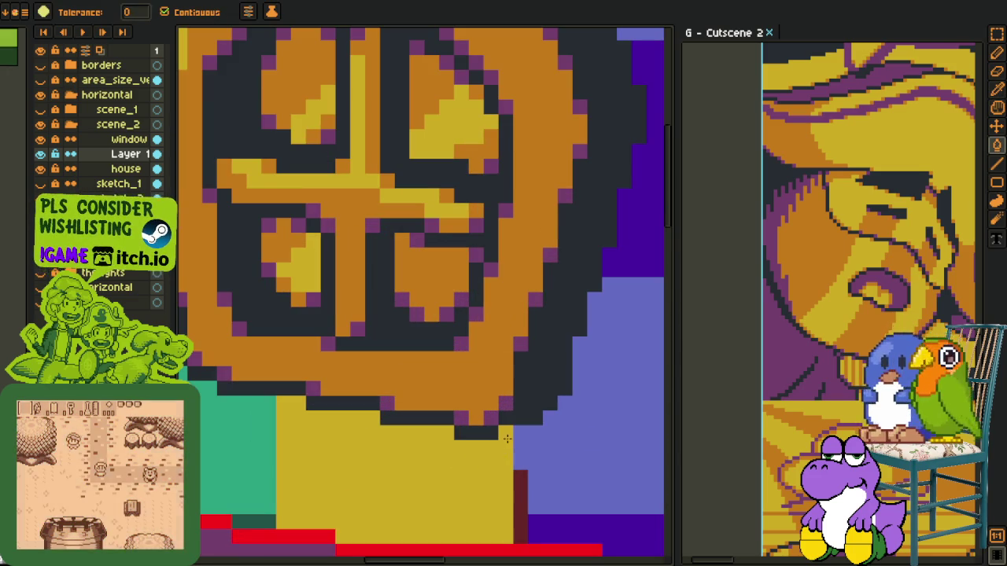
Fill the checker cells left of the window and the teal patch yellow.
{"action": "key", "text": "p"}
{"action": "mouse_move", "coordinate": [259, 393]}
{"action": "left_mouse_down"}
{"action": "mouse_move", "coordinate": [240, 466]}
{"action": "mouse_move", "coordinate": [487, 470]}
{"action": "left_mouse_up"}
{"action": "key", "text": "b"}
{"action": "left_click", "coordinate": [315, 417]}
{"action": "left_click", "coordinate": [331, 291]}
{"action": "left_click", "coordinate": [402, 311]}
{"action": "scroll", "coordinate": [403, 311], "scroll_direction": "up", "scroll_amount": 1}
{"action": "scroll", "coordinate": [388, 393], "scroll_direction": "down", "scroll_amount": 1}
{"action": "left_click_drag", "start_coordinate": [401, 377], "coordinate": [455, 308]}
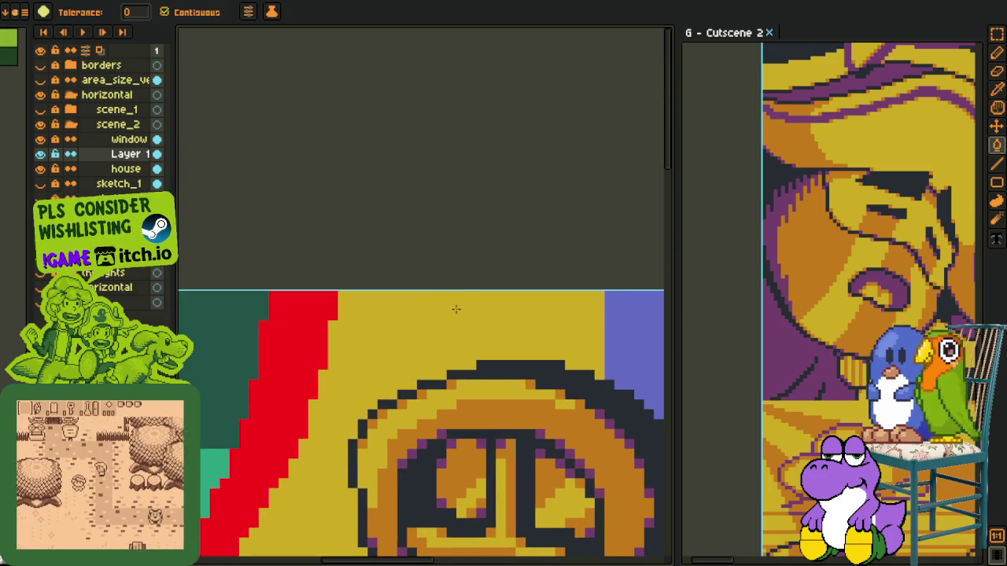
{"action": "scroll", "coordinate": [468, 316], "scroll_direction": "down", "scroll_amount": 2}
{"action": "scroll", "coordinate": [490, 262], "scroll_direction": "down", "scroll_amount": 1}
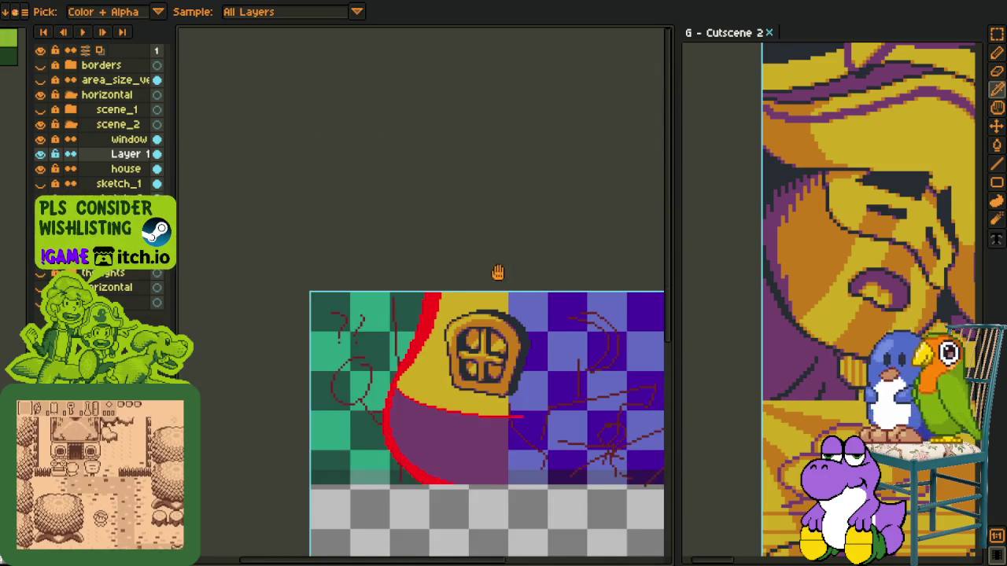
{"action": "scroll", "coordinate": [496, 272], "scroll_direction": "up", "scroll_amount": 1}
{"action": "scroll", "coordinate": [470, 270], "scroll_direction": "up", "scroll_amount": 4}
{"action": "key", "text": "b"}
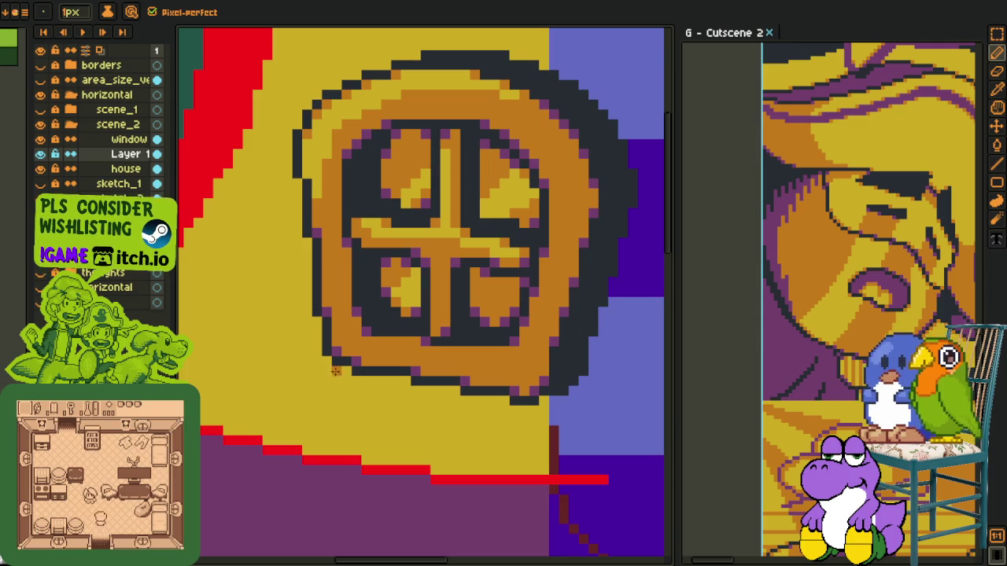
Draw the window's lower rim in orange and fill its gap orange.
{"action": "mouse_move", "coordinate": [336, 372]}
{"action": "left_mouse_down"}
{"action": "mouse_move", "coordinate": [374, 399]}
{"action": "mouse_move", "coordinate": [467, 417]}
{"action": "left_mouse_up"}
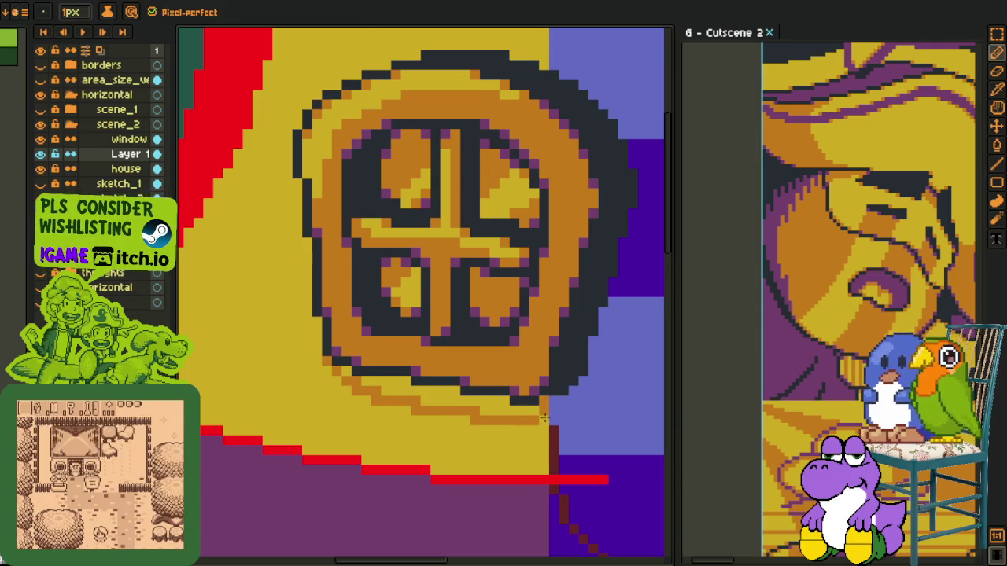
{"action": "key", "text": "g"}
{"action": "left_click", "coordinate": [387, 386]}
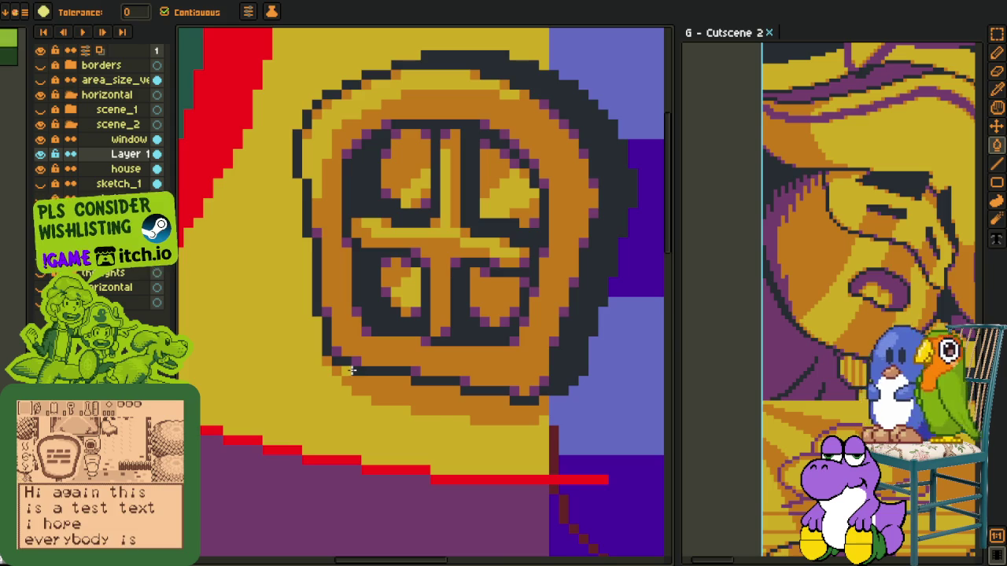
{"action": "key", "text": "i"}
{"action": "scroll", "coordinate": [355, 376], "scroll_direction": "down", "scroll_amount": 3}
{"action": "scroll", "coordinate": [454, 241], "scroll_direction": "down", "scroll_amount": 1}
{"action": "scroll", "coordinate": [398, 374], "scroll_direction": "up", "scroll_amount": 1}
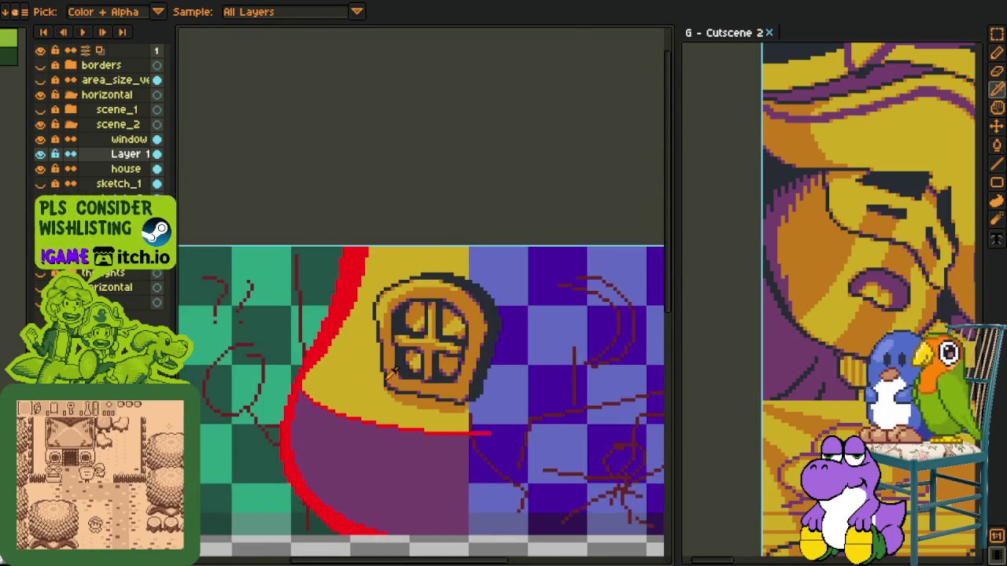
{"action": "scroll", "coordinate": [393, 423], "scroll_direction": "up", "scroll_amount": 2}
{"action": "scroll", "coordinate": [393, 424], "scroll_direction": "up", "scroll_amount": 2}
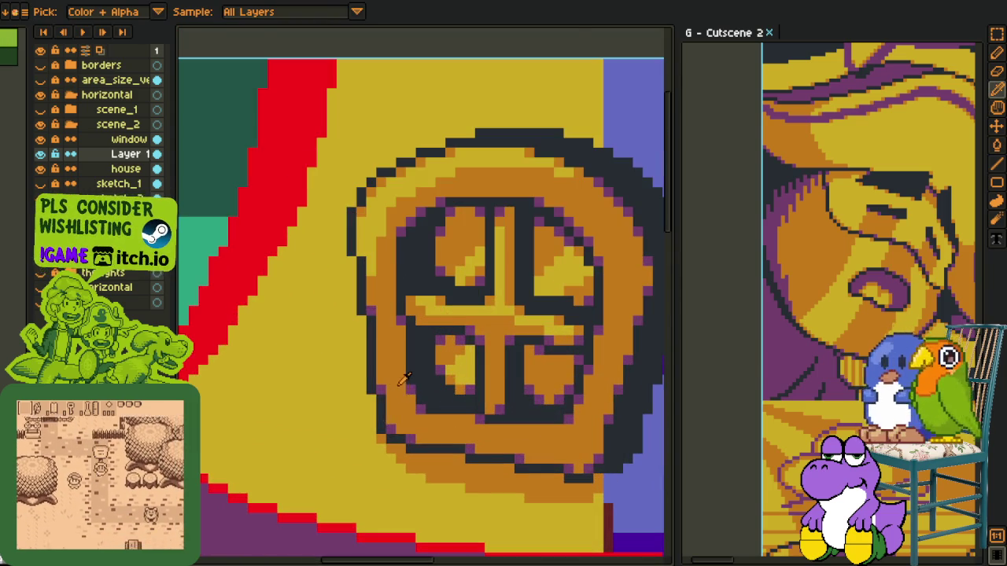
{"action": "scroll", "coordinate": [393, 447], "scroll_direction": "up", "scroll_amount": 1}
{"action": "key", "text": "b"}
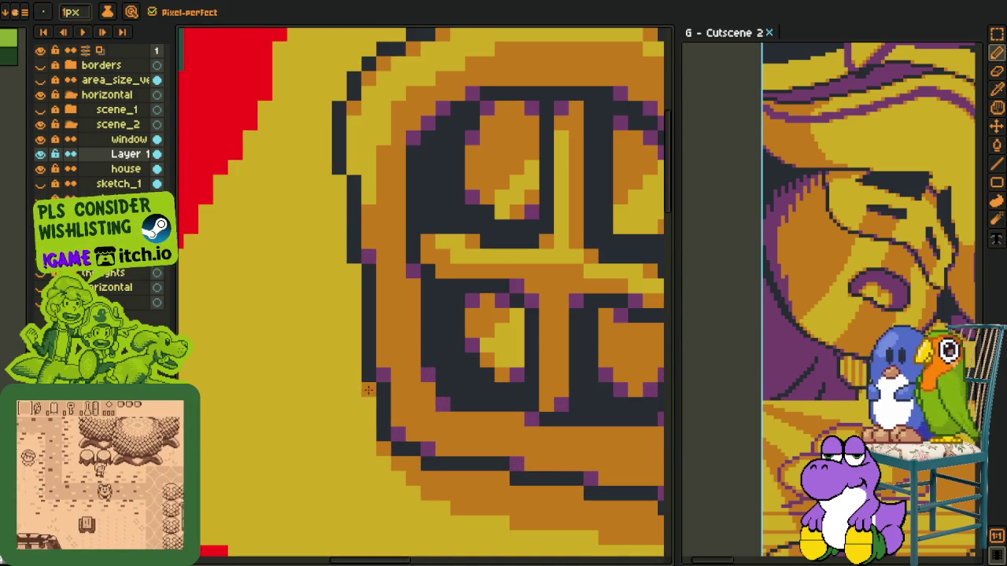
Pan and zoom across the scene to frame the red curve beside the window.
{"action": "key", "text": "i"}
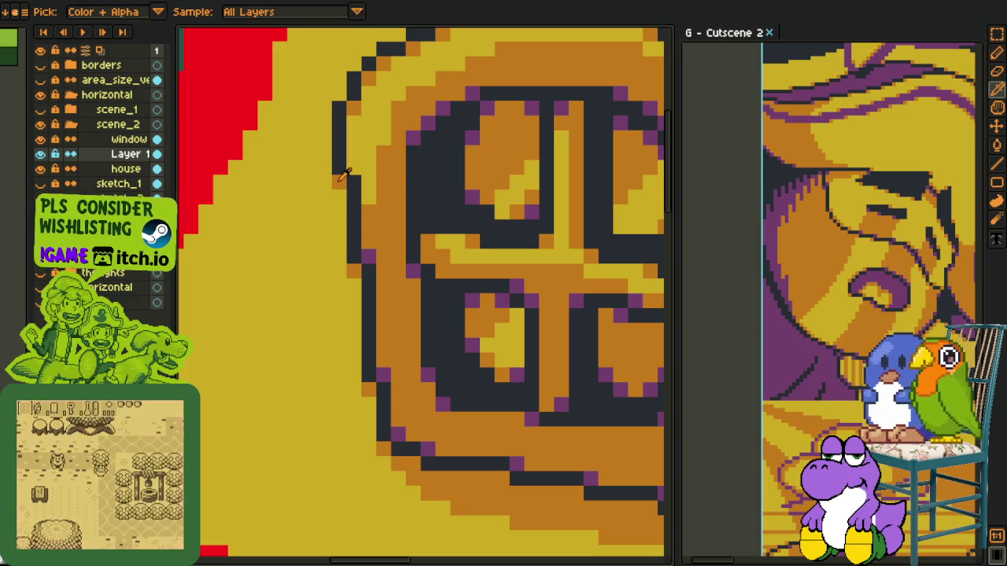
{"action": "left_click_drag", "start_coordinate": [344, 203], "coordinate": [276, 377]}
{"action": "key", "text": "l"}
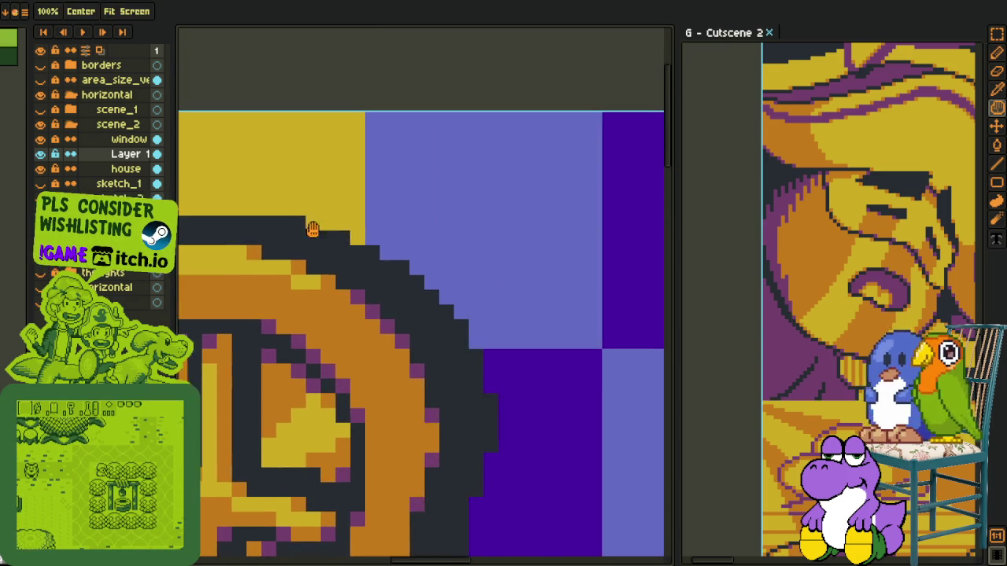
{"action": "left_click_drag", "start_coordinate": [556, 228], "coordinate": [308, 223]}
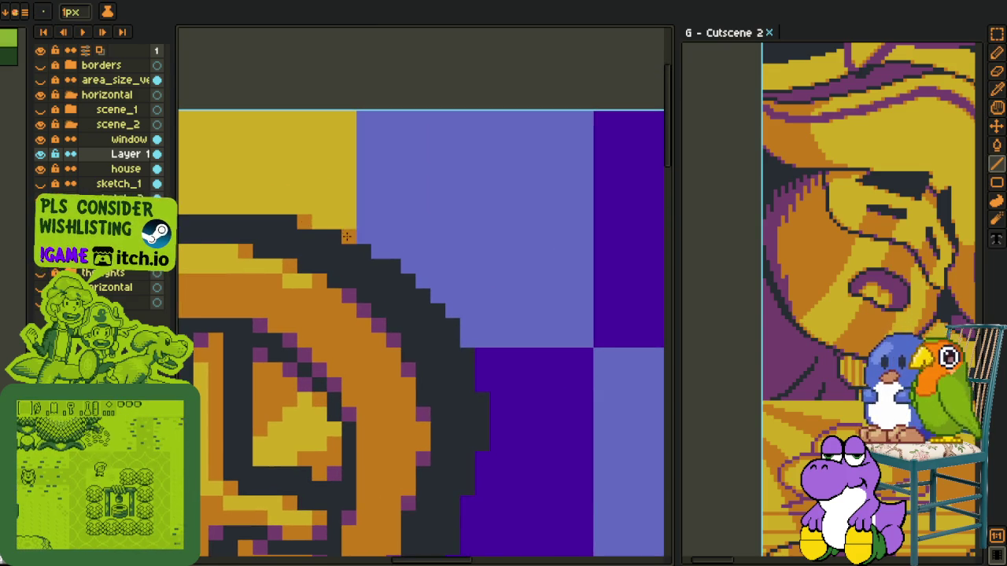
{"action": "scroll", "coordinate": [347, 236], "scroll_direction": "down", "scroll_amount": 2}
{"action": "left_click_drag", "start_coordinate": [348, 173], "coordinate": [495, 241]}
{"action": "scroll", "coordinate": [400, 352], "scroll_direction": "down", "scroll_amount": 1}
{"action": "left_click_drag", "start_coordinate": [398, 352], "coordinate": [406, 353]}
{"action": "key", "text": "i"}
{"action": "scroll", "coordinate": [441, 335], "scroll_direction": "up", "scroll_amount": 2}
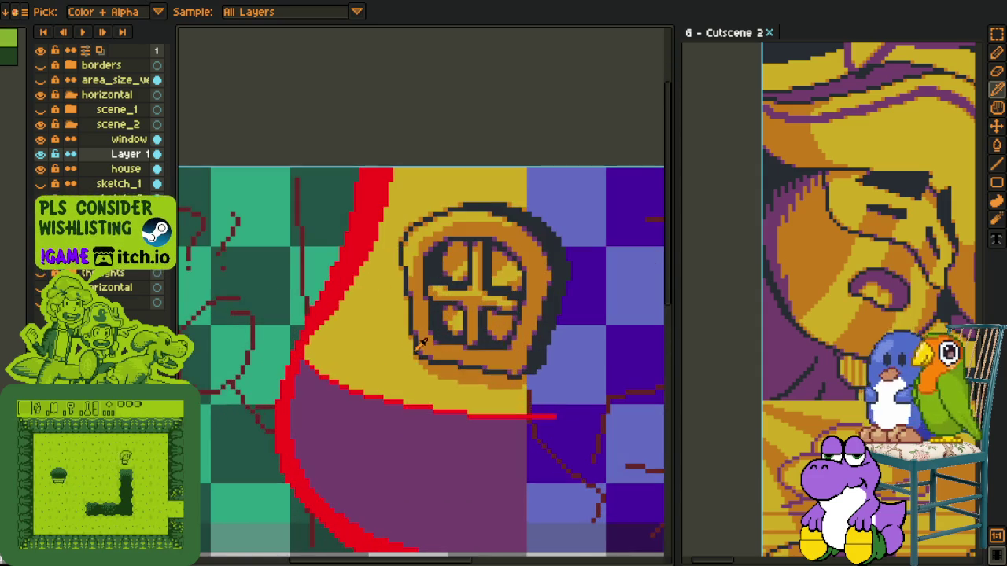
{"action": "scroll", "coordinate": [428, 369], "scroll_direction": "up", "scroll_amount": 1}
{"action": "scroll", "coordinate": [422, 383], "scroll_direction": "up", "scroll_amount": 1}
{"action": "left_click_drag", "start_coordinate": [422, 384], "coordinate": [459, 287]}
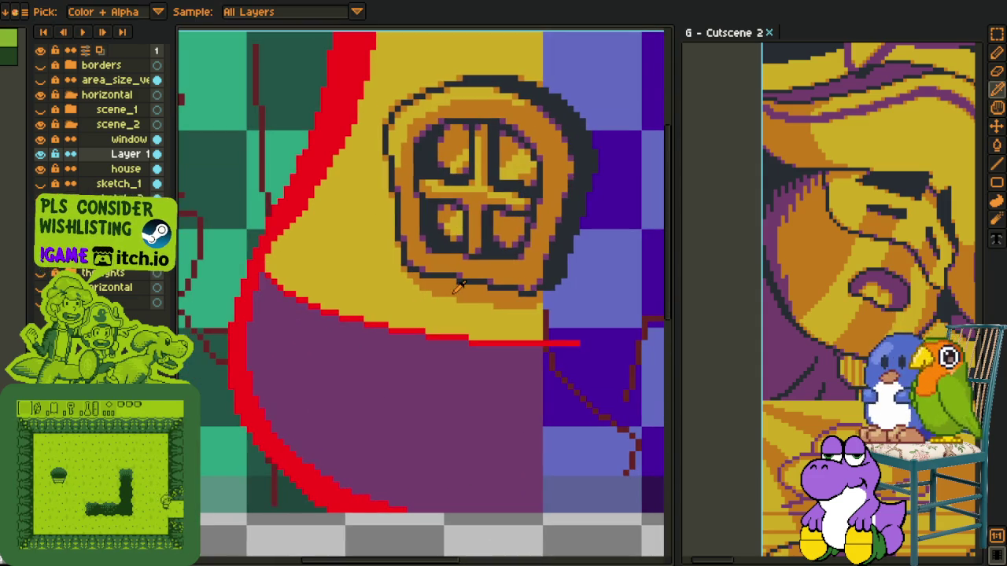
{"action": "scroll", "coordinate": [454, 289], "scroll_direction": "up", "scroll_amount": 1}
{"action": "scroll", "coordinate": [443, 465], "scroll_direction": "up", "scroll_amount": 2}
{"action": "key", "text": "b"}
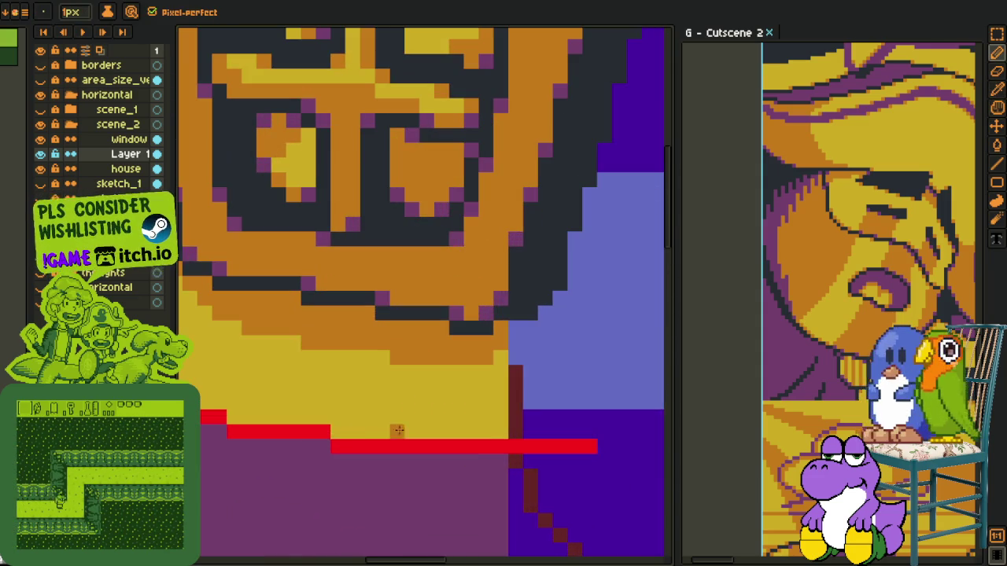
{"action": "left_click_drag", "start_coordinate": [242, 417], "coordinate": [394, 480]}
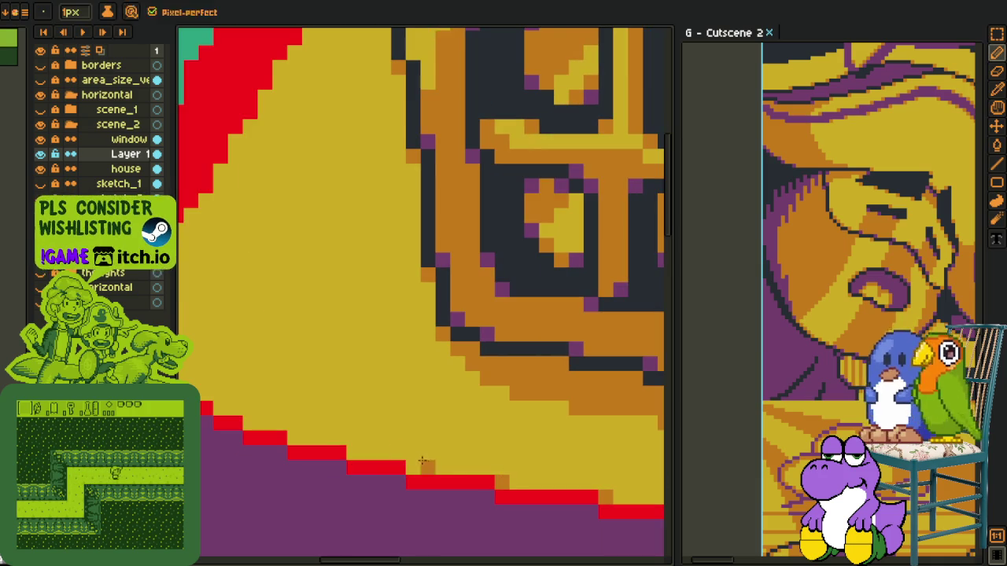
{"action": "key", "text": "l"}
Add orange pixels at each step of the red curve's staircase edge.
{"action": "left_click", "coordinate": [353, 453]}
{"action": "left_click", "coordinate": [293, 437]}
{"action": "left_click", "coordinate": [250, 423]}
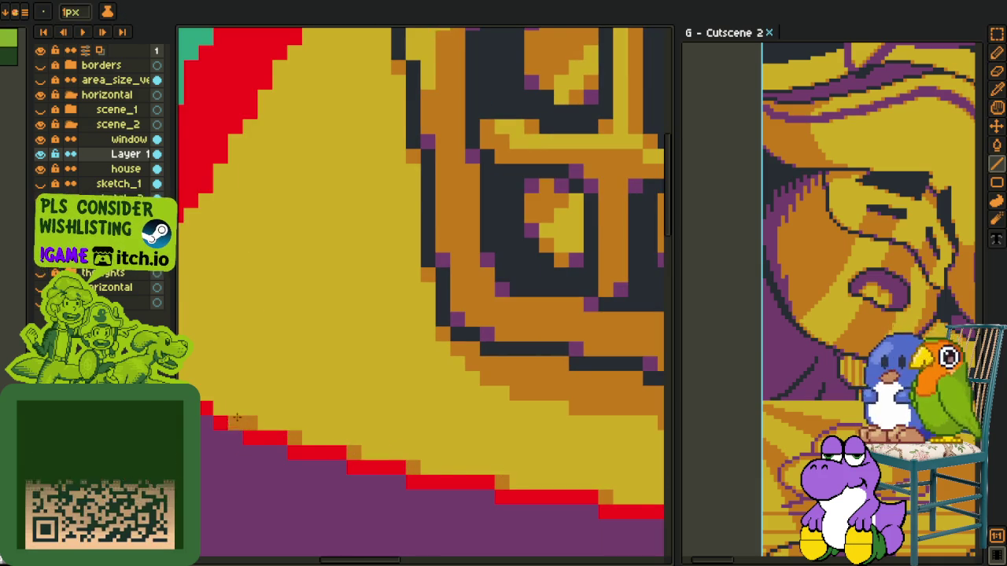
{"action": "left_click_drag", "start_coordinate": [221, 405], "coordinate": [388, 481]}
{"action": "left_click", "coordinate": [314, 435]}
{"action": "left_click", "coordinate": [346, 350]}
{"action": "left_click", "coordinate": [361, 334]}
{"action": "left_click", "coordinate": [376, 319]}
{"action": "left_click", "coordinate": [391, 306]}
{"action": "left_click", "coordinate": [405, 291]}
{"action": "left_click", "coordinate": [421, 265]}
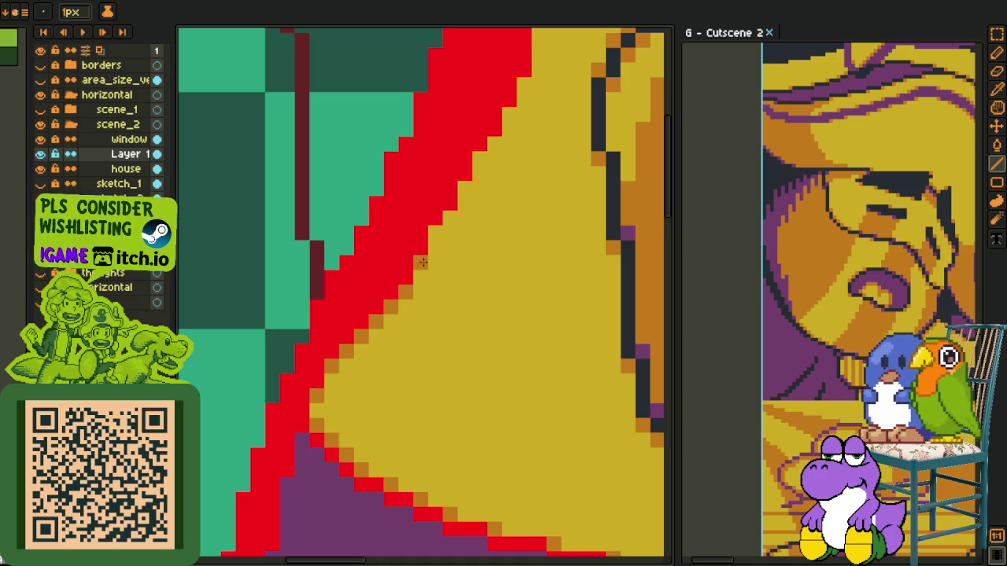
Restore a stray pixel to red and line the curve's upper steps with orange.
{"action": "left_click", "coordinate": [432, 223]}
{"action": "left_click", "coordinate": [431, 234]}
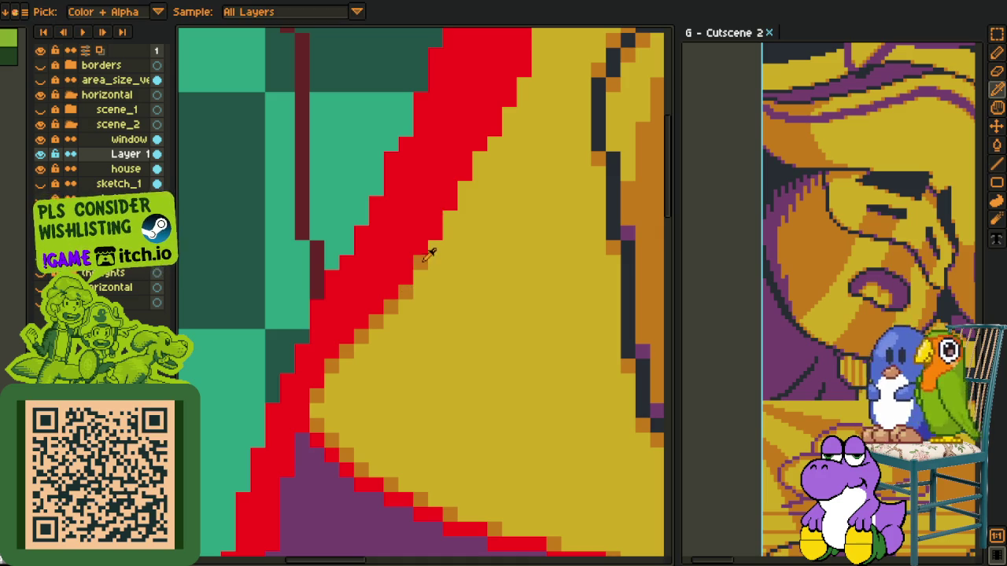
{"action": "key", "text": "alt"}
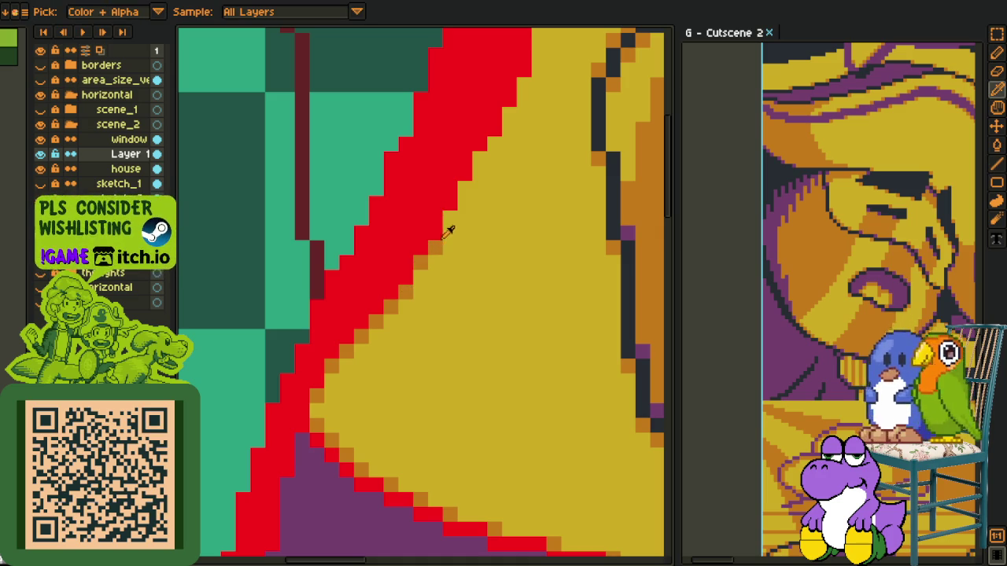
{"action": "left_click", "coordinate": [446, 223]}
{"action": "left_click_drag", "start_coordinate": [464, 203], "coordinate": [391, 393]}
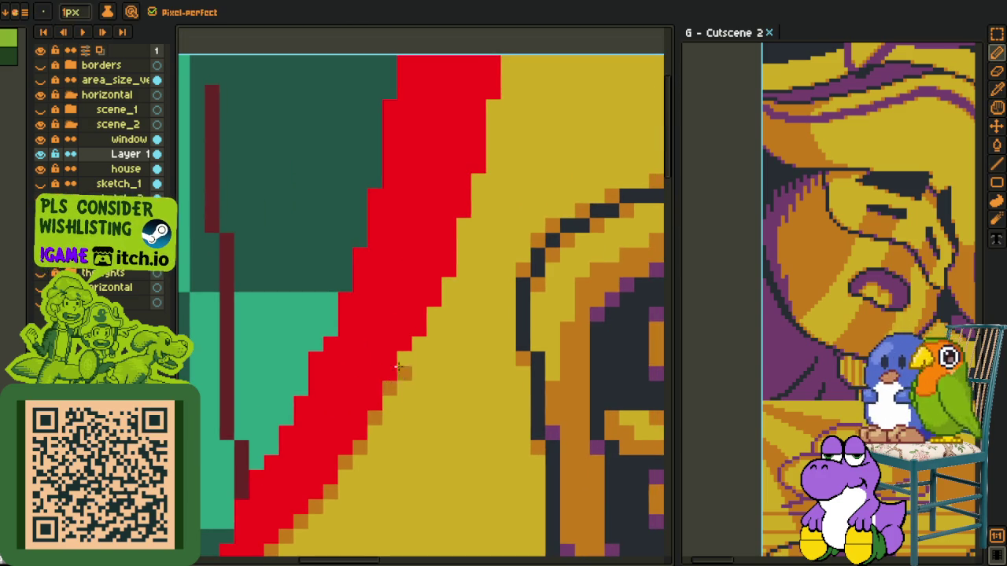
{"action": "left_click_drag", "start_coordinate": [434, 313], "coordinate": [448, 284]}
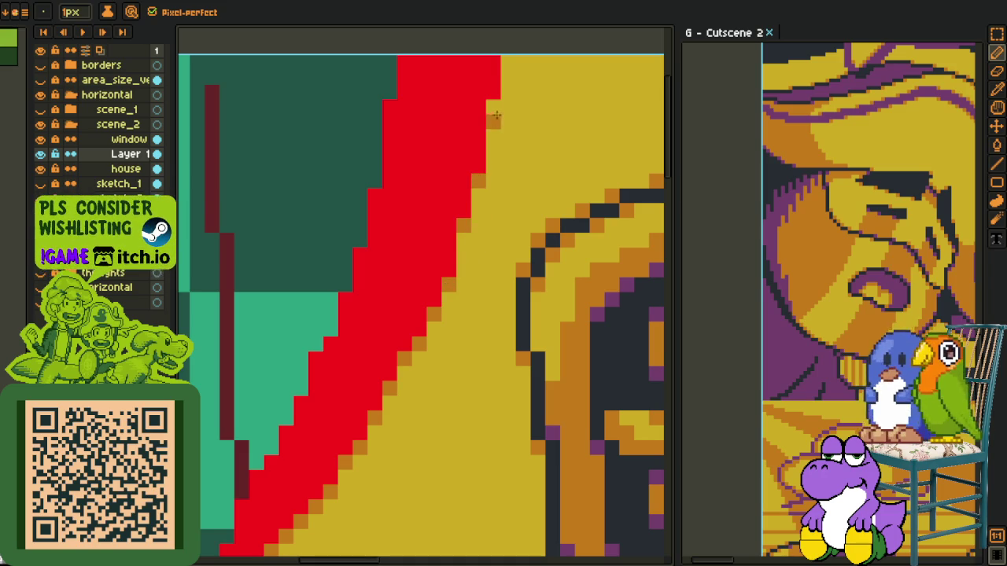
{"action": "scroll", "coordinate": [494, 108], "scroll_direction": "down", "scroll_amount": 2}
{"action": "scroll", "coordinate": [472, 126], "scroll_direction": "down", "scroll_amount": 2}
{"action": "key", "text": "alt"}
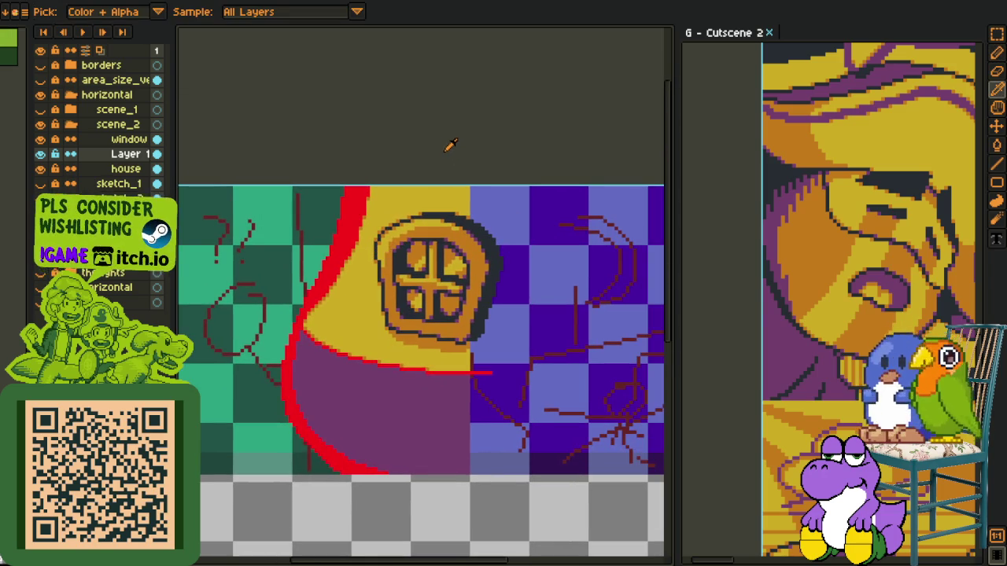
{"action": "scroll", "coordinate": [350, 369], "scroll_direction": "up", "scroll_amount": 1}
{"action": "scroll", "coordinate": [472, 338], "scroll_direction": "up", "scroll_amount": 1}
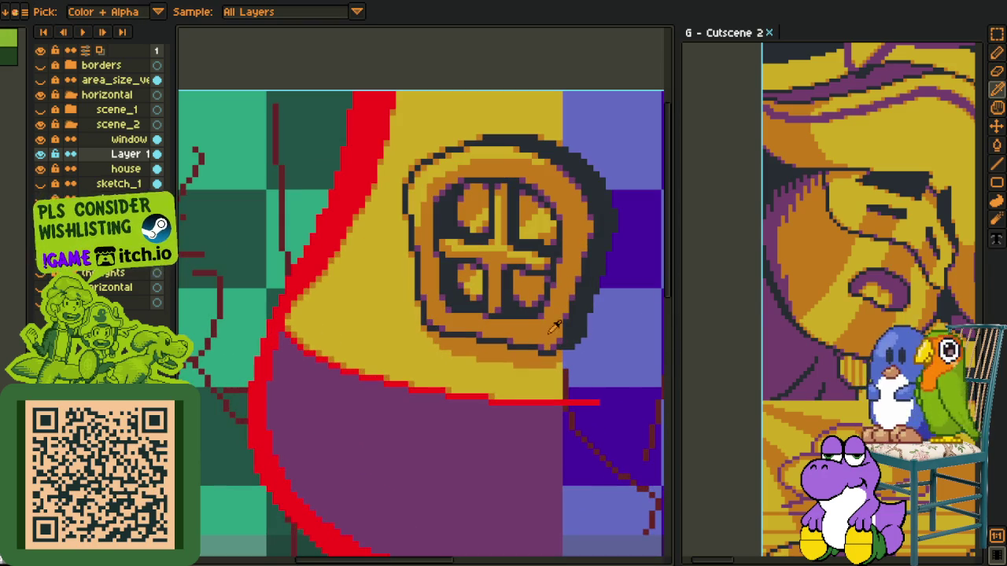
Use Replace Color to recolour the red outline to a dark colour.
{"action": "key", "text": "ctrl+r"}
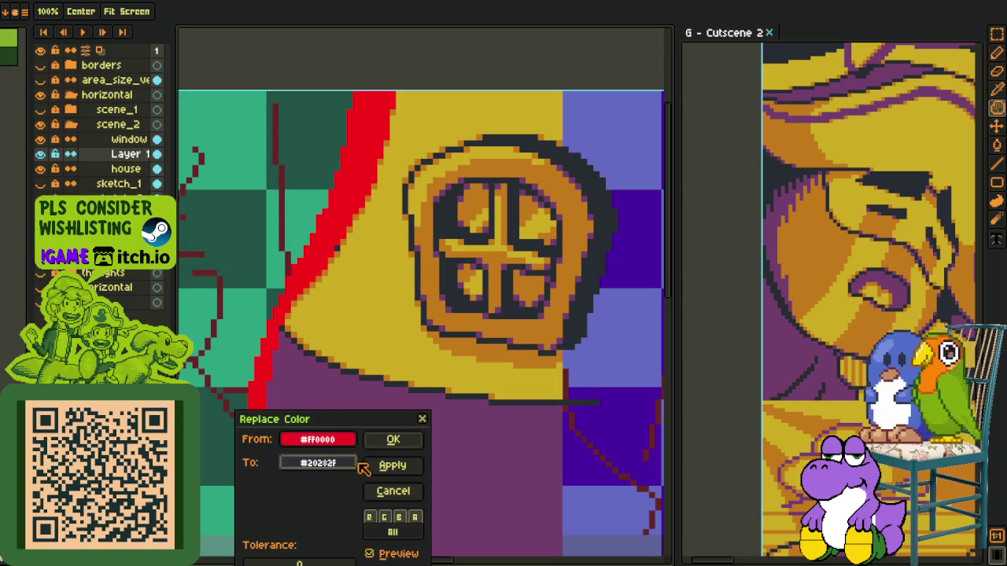
{"action": "left_click", "coordinate": [391, 442]}
{"action": "scroll", "coordinate": [397, 370], "scroll_direction": "down", "scroll_amount": 3}
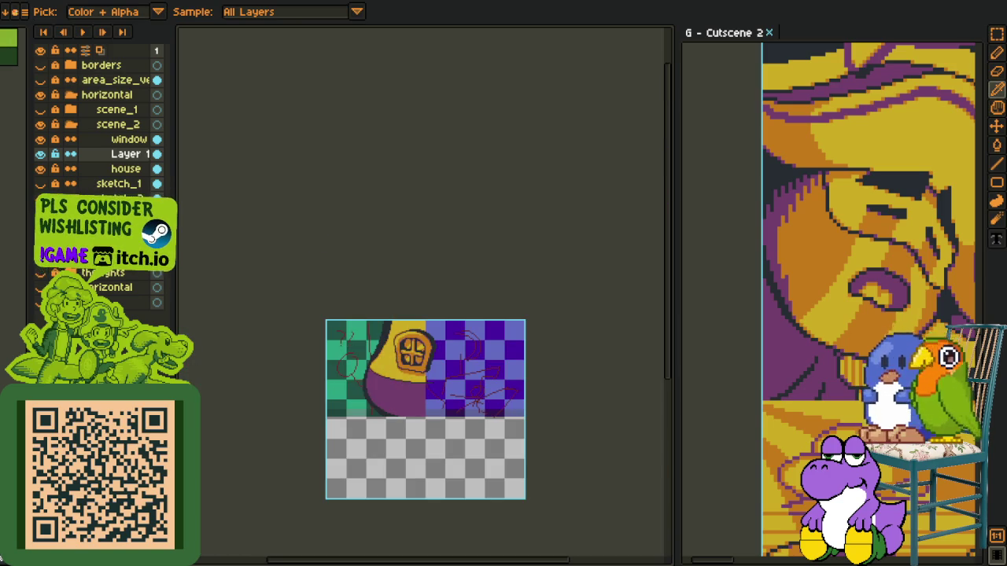
Merge the window layer down twice so its art joins the house layer.
{"action": "left_click", "coordinate": [129, 139]}
{"action": "right_click", "coordinate": [134, 139]}
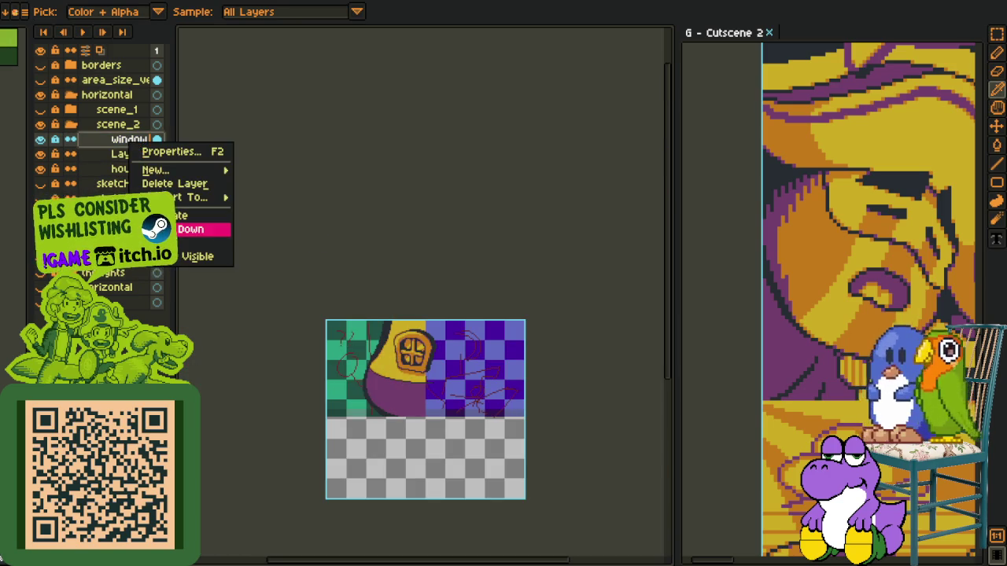
{"action": "left_click", "coordinate": [189, 227]}
{"action": "right_click", "coordinate": [122, 141]}
{"action": "left_click", "coordinate": [178, 225]}
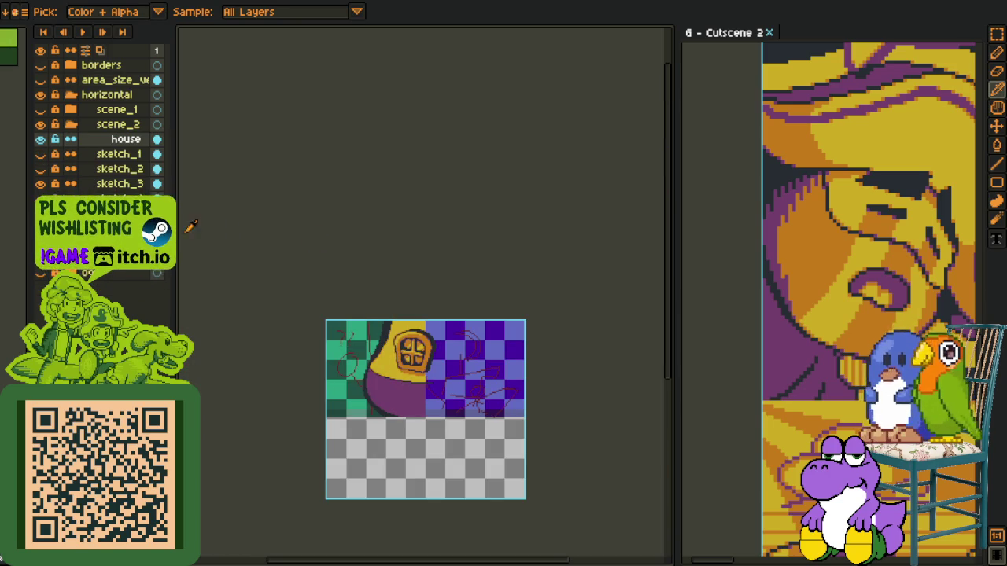
Add a new empty layer above house and name it char_1.
{"action": "scroll", "coordinate": [425, 364], "scroll_direction": "up", "scroll_amount": 2}
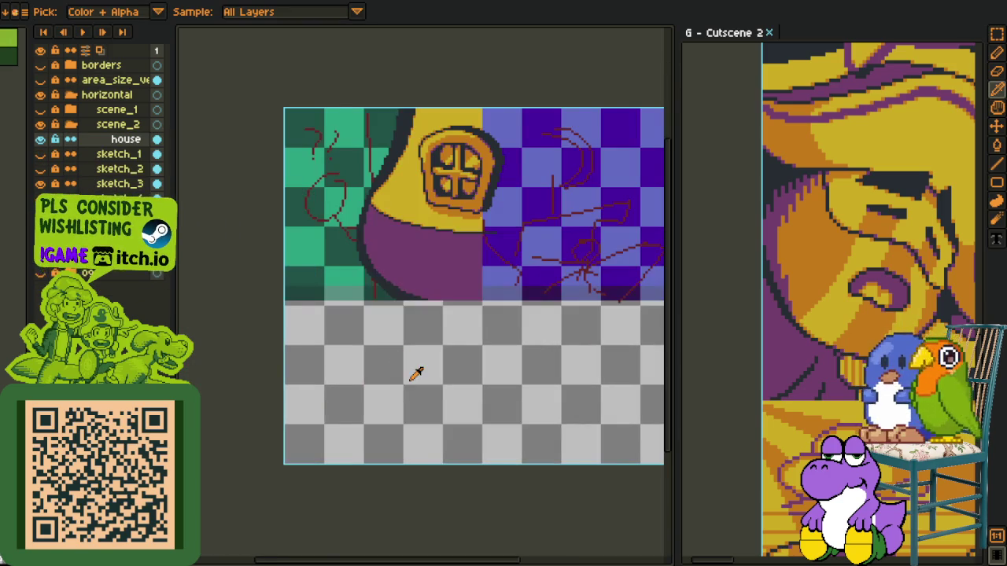
{"action": "left_click_drag", "start_coordinate": [404, 348], "coordinate": [377, 386]}
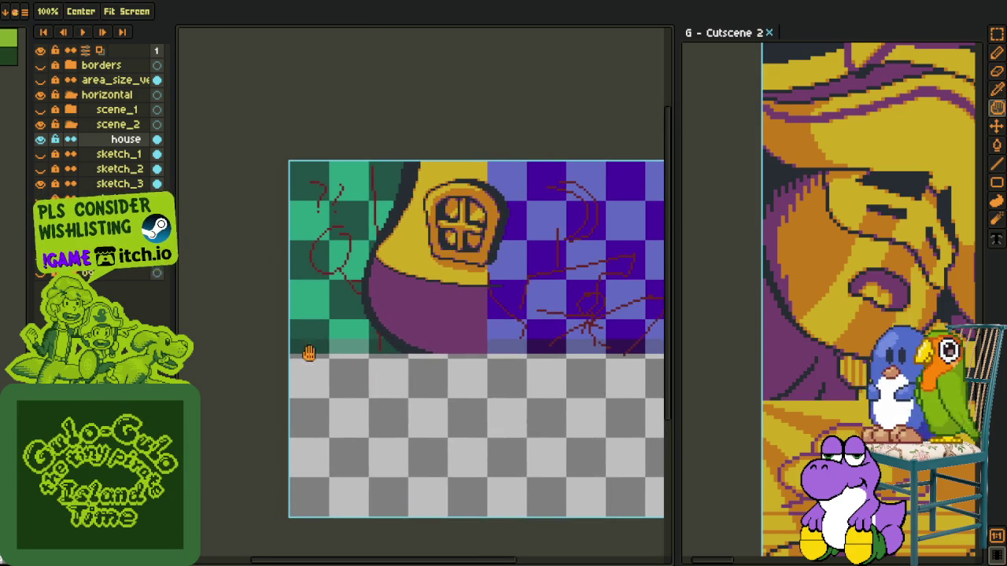
{"action": "right_click", "coordinate": [114, 139]}
{"action": "left_click", "coordinate": [232, 162]}
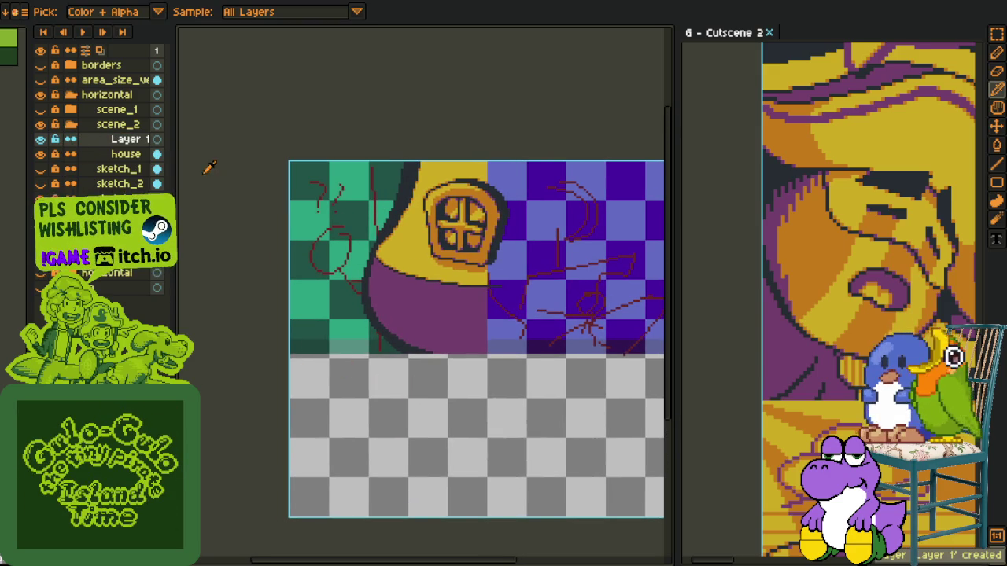
{"action": "double_click", "coordinate": [130, 140]}
{"action": "type", "text": "char_1"}
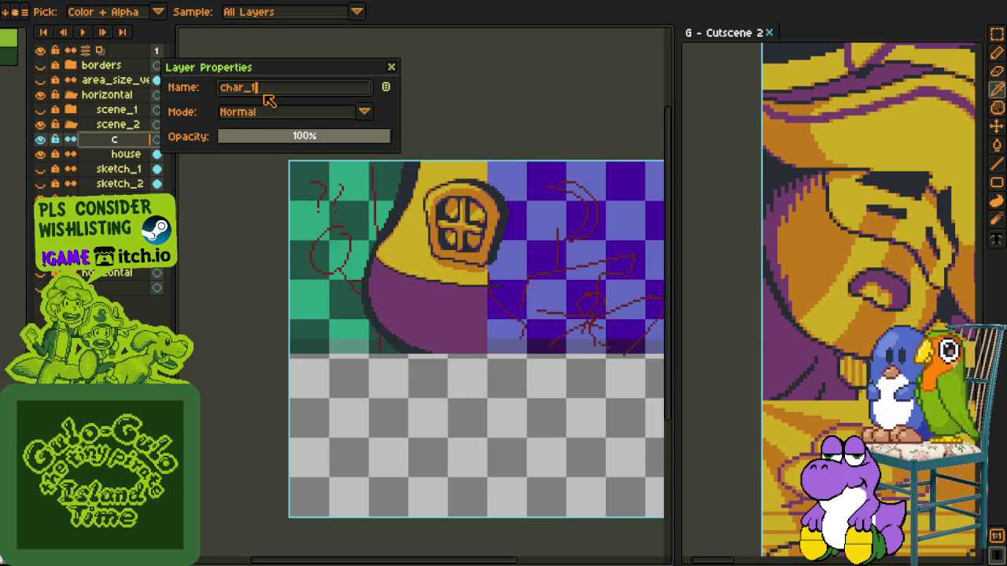
{"action": "key", "text": "Return"}
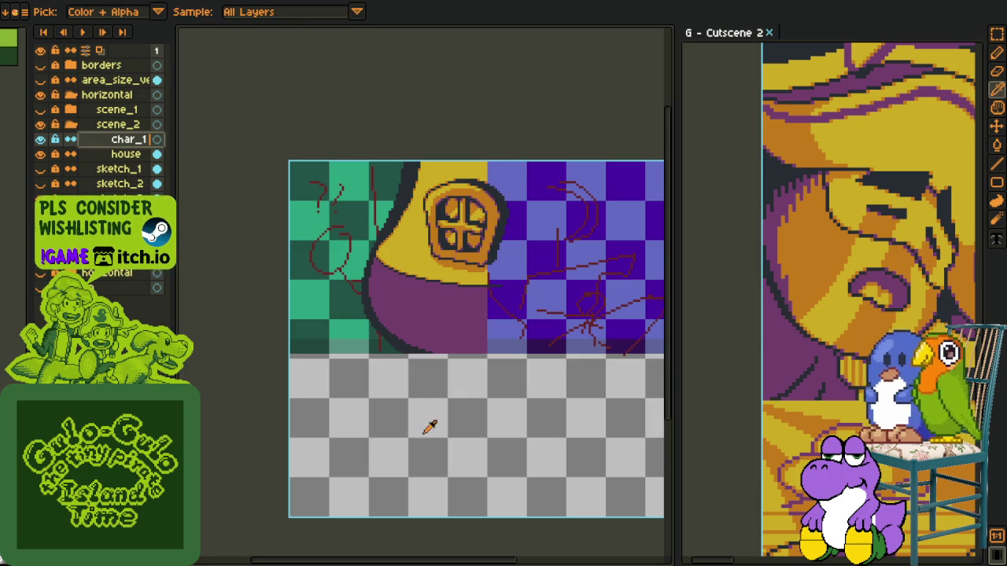
{"action": "scroll", "coordinate": [440, 262], "scroll_direction": "up", "scroll_amount": 3}
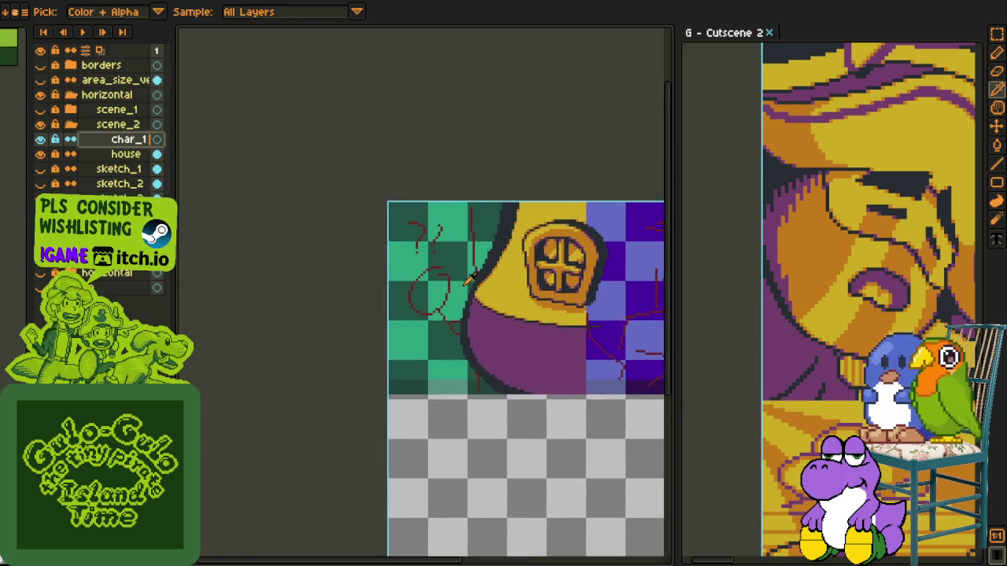
Draw a red ellipse for the character's head and a red curve inside it.
{"action": "key", "text": "shift+u"}
{"action": "scroll", "coordinate": [367, 262], "scroll_direction": "up", "scroll_amount": 1}
{"action": "scroll", "coordinate": [337, 243], "scroll_direction": "up", "scroll_amount": 1}
{"action": "scroll", "coordinate": [312, 220], "scroll_direction": "up", "scroll_amount": 1}
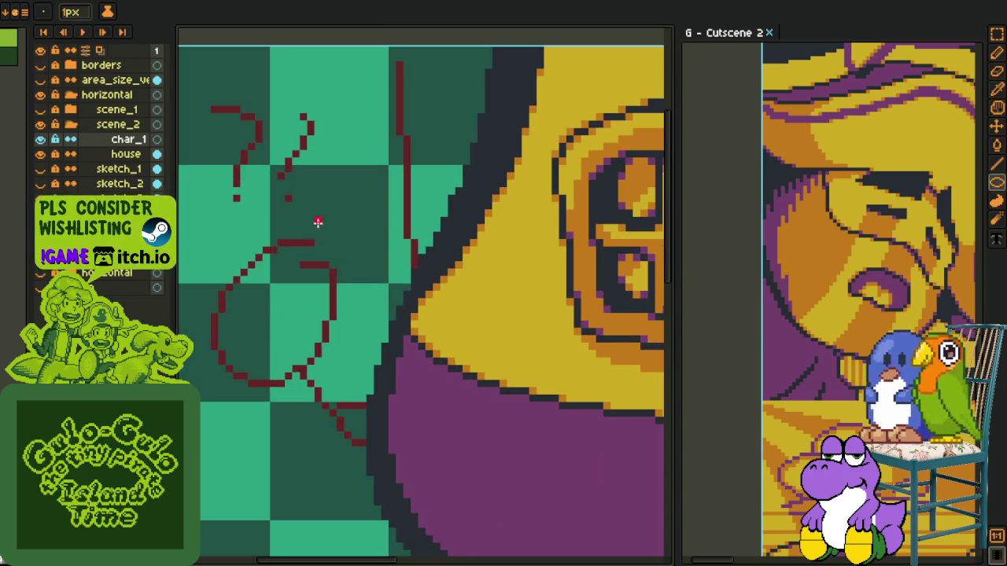
{"action": "mouse_move", "coordinate": [301, 207]}
{"action": "left_mouse_down"}
{"action": "mouse_move", "coordinate": [423, 329]}
{"action": "mouse_move", "coordinate": [421, 316]}
{"action": "left_mouse_up"}
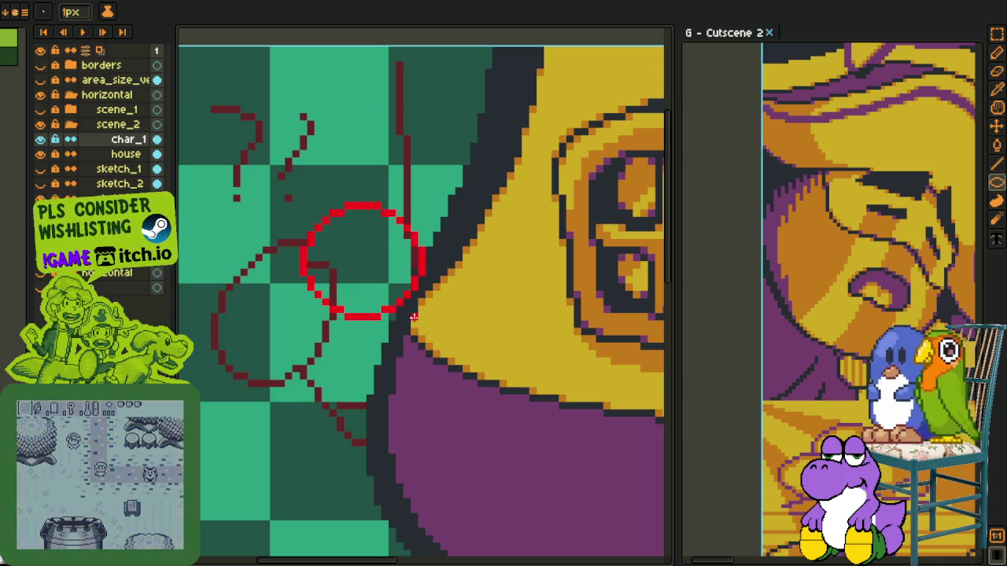
{"action": "scroll", "coordinate": [346, 245], "scroll_direction": "up", "scroll_amount": 2}
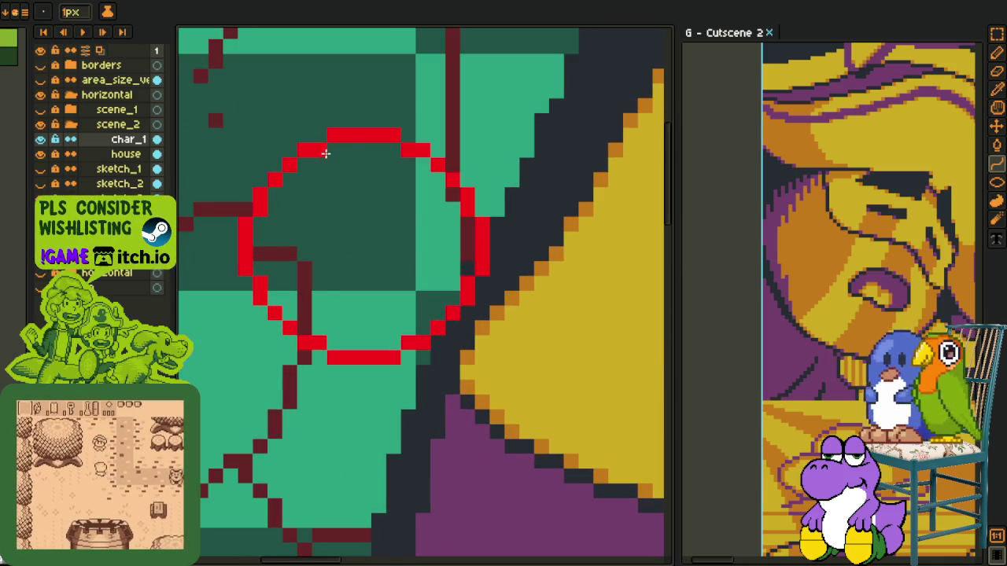
{"action": "mouse_move", "coordinate": [317, 150]}
{"action": "left_mouse_down"}
{"action": "mouse_move", "coordinate": [351, 405]}
{"action": "mouse_move", "coordinate": [288, 289]}
{"action": "left_mouse_up"}
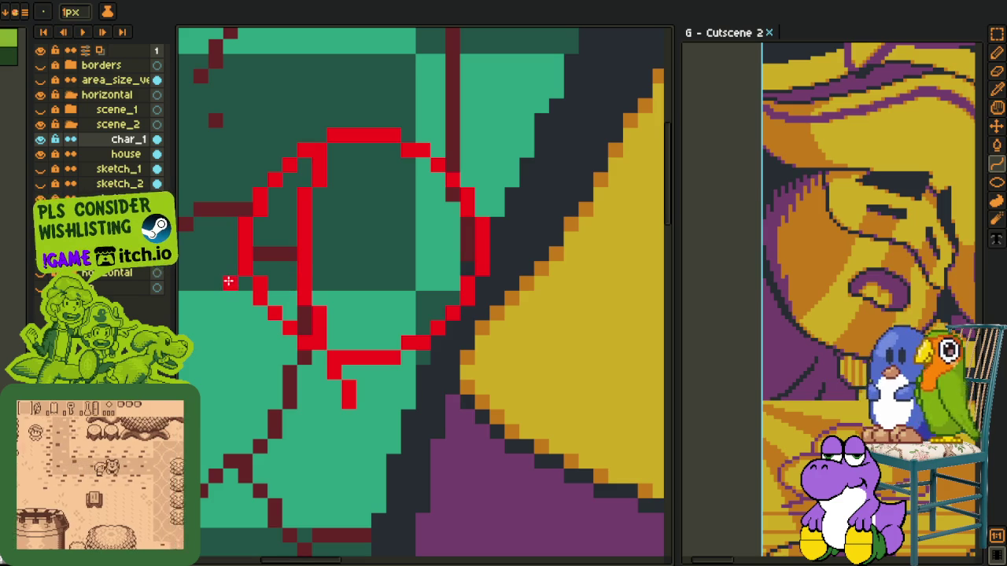
With the Pencil, extend the red line along the head's bottom and erase the stray diagonal.
{"action": "key", "text": "b"}
{"action": "mouse_move", "coordinate": [225, 302]}
{"action": "left_mouse_down"}
{"action": "mouse_move", "coordinate": [260, 309]}
{"action": "mouse_move", "coordinate": [256, 358]}
{"action": "mouse_move", "coordinate": [322, 406]}
{"action": "left_mouse_up"}
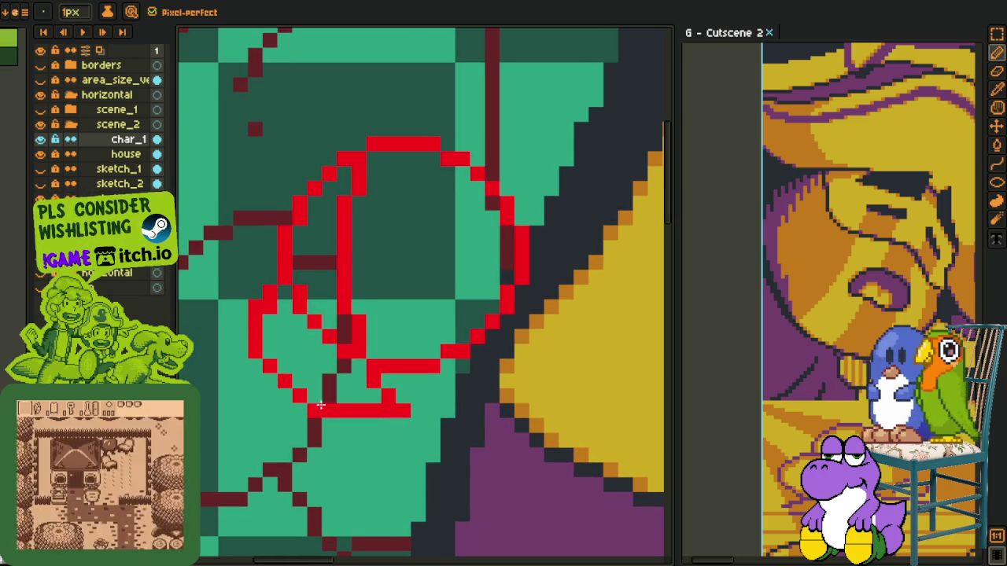
{"action": "left_click_drag", "start_coordinate": [410, 409], "coordinate": [503, 334]}
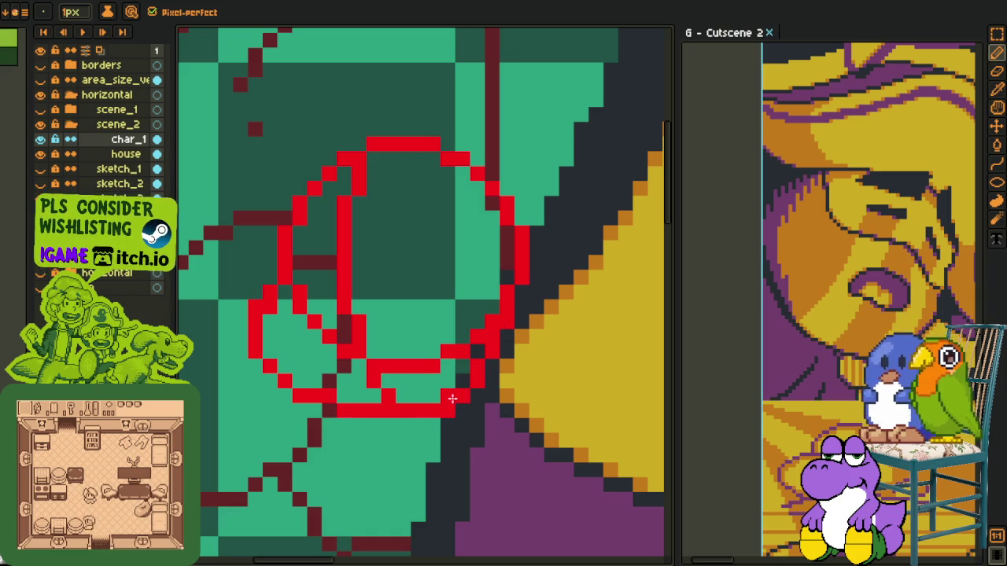
{"action": "mouse_move", "coordinate": [452, 405]}
{"action": "left_mouse_down"}
{"action": "mouse_move", "coordinate": [449, 395]}
{"action": "mouse_move", "coordinate": [463, 397]}
{"action": "left_mouse_up"}
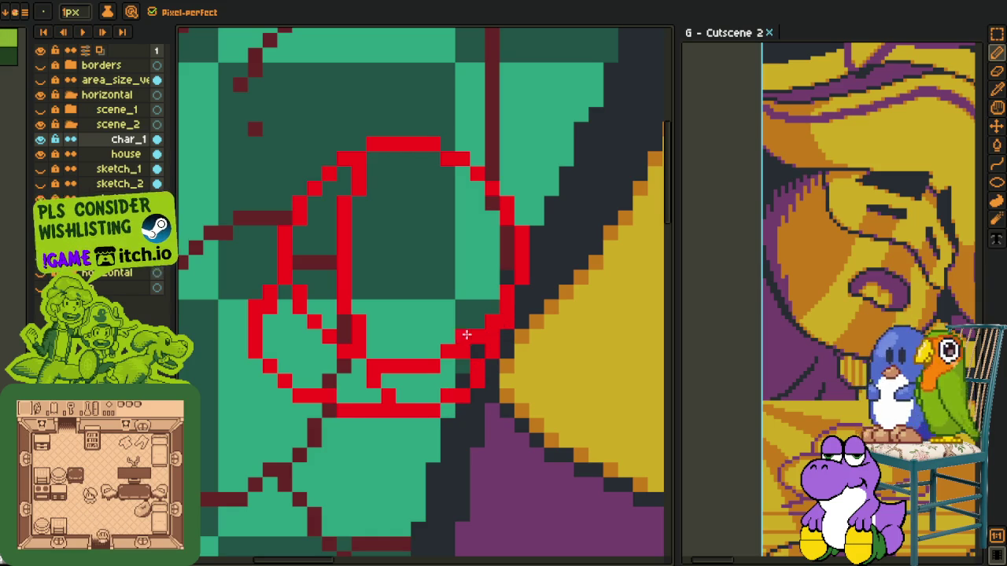
{"action": "mouse_move", "coordinate": [293, 299]}
{"action": "left_mouse_down"}
{"action": "mouse_move", "coordinate": [346, 350]}
{"action": "mouse_move", "coordinate": [459, 344]}
{"action": "mouse_move", "coordinate": [480, 325]}
{"action": "left_mouse_up"}
{"action": "left_click", "coordinate": [463, 340]}
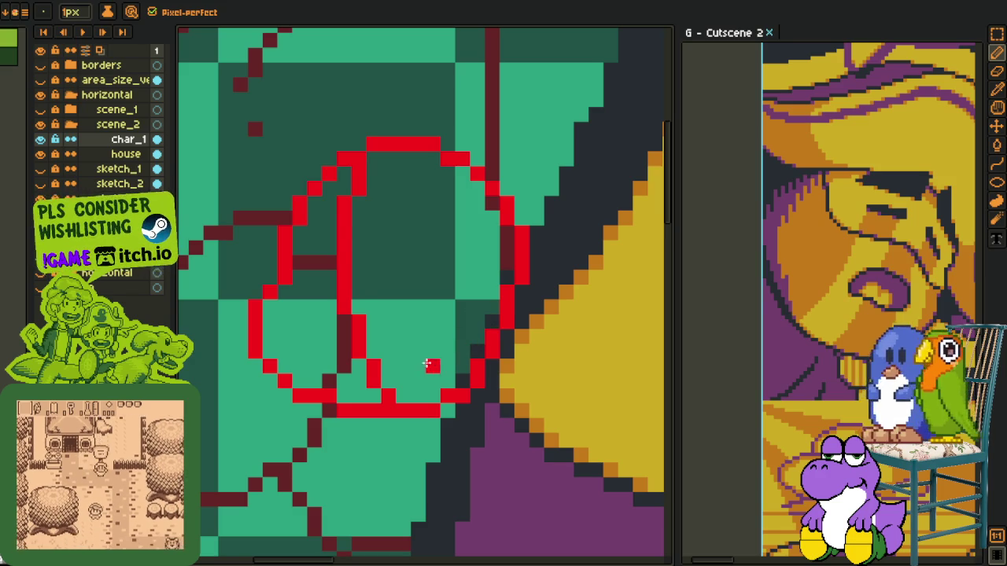
{"action": "scroll", "coordinate": [475, 289], "scroll_direction": "down", "scroll_amount": 1}
{"action": "scroll", "coordinate": [475, 289], "scroll_direction": "up", "scroll_amount": 1}
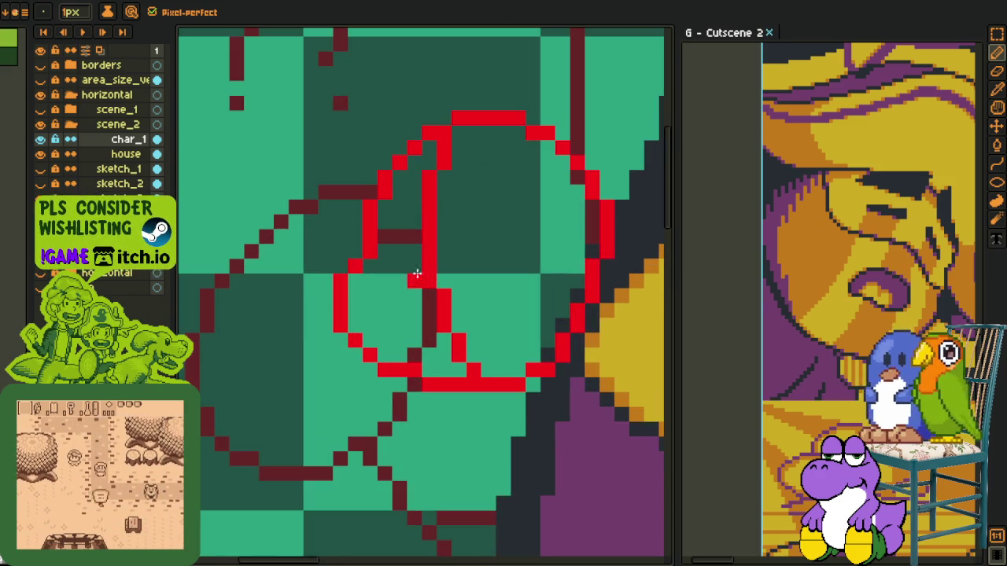
{"action": "mouse_move", "coordinate": [401, 265]}
{"action": "left_mouse_down"}
{"action": "mouse_move", "coordinate": [386, 310]}
{"action": "mouse_move", "coordinate": [441, 416]}
{"action": "mouse_move", "coordinate": [403, 408]}
{"action": "left_mouse_up"}
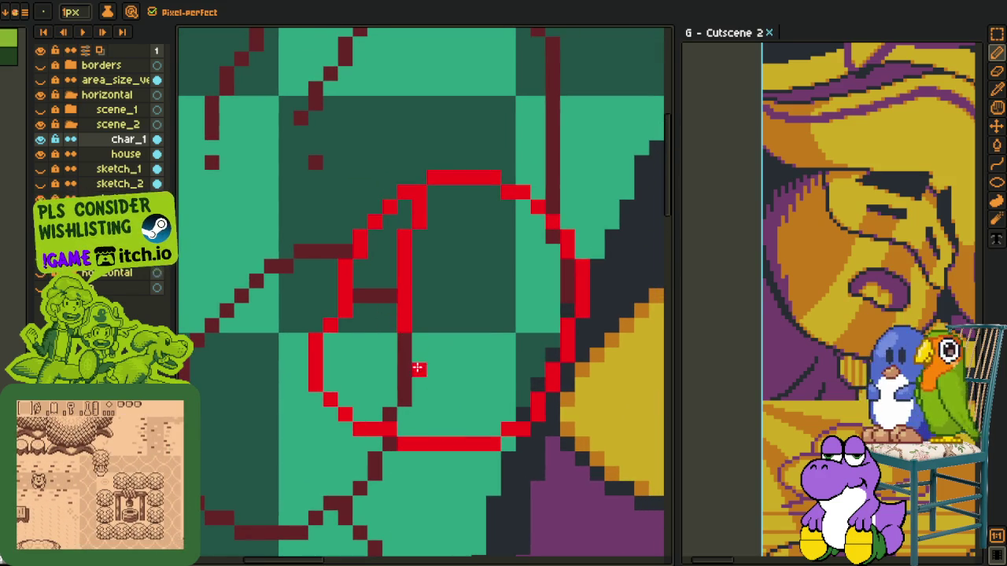
Refine the red bar inside the head by adding and erasing single pixels.
{"action": "left_click", "coordinate": [398, 320]}
{"action": "left_click_drag", "start_coordinate": [370, 331], "coordinate": [366, 355]}
{"action": "right_click", "coordinate": [404, 324]}
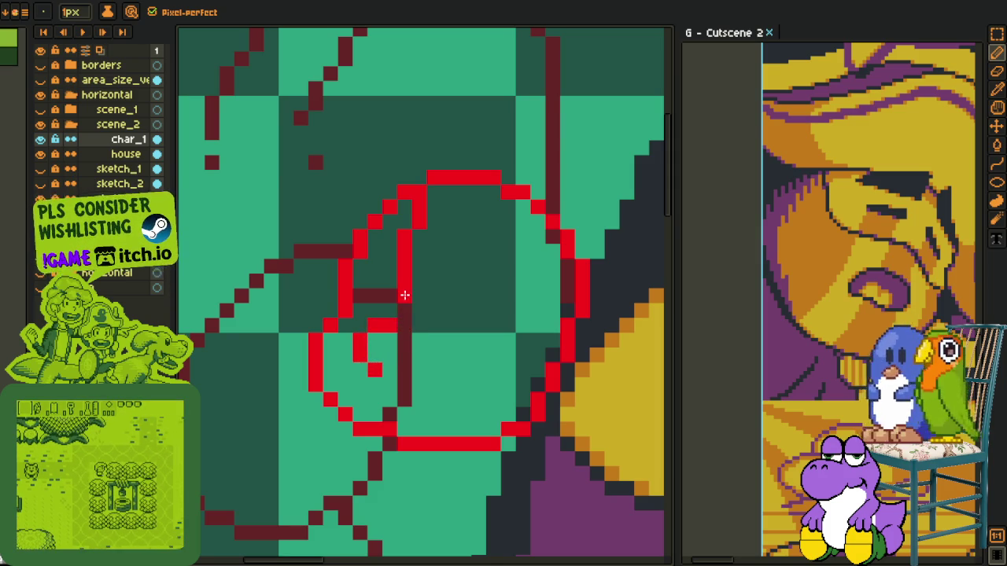
{"action": "left_click", "coordinate": [416, 292]}
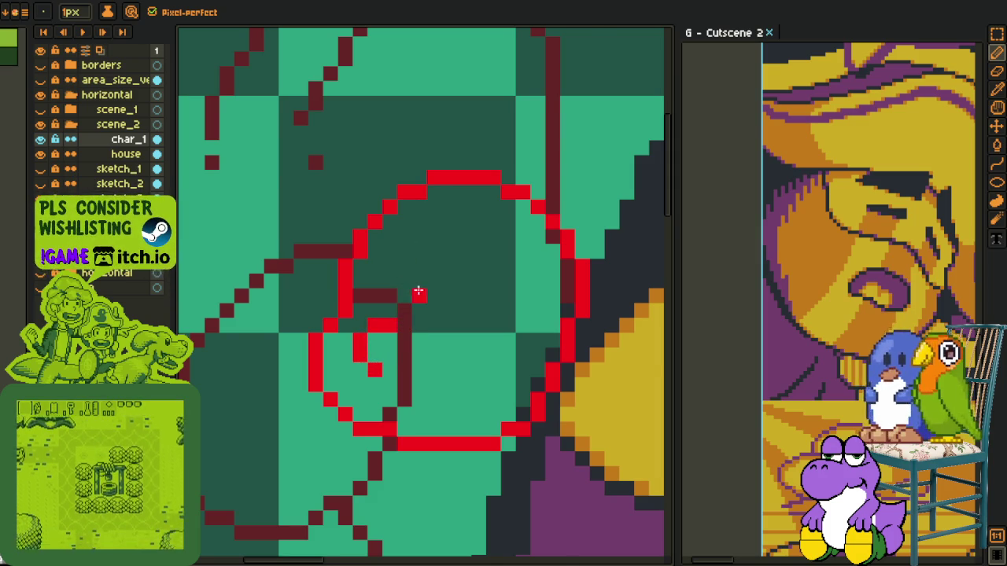
{"action": "scroll", "coordinate": [416, 292], "scroll_direction": "up", "scroll_amount": 1}
{"action": "right_click", "coordinate": [435, 299]}
{"action": "left_click", "coordinate": [431, 333]}
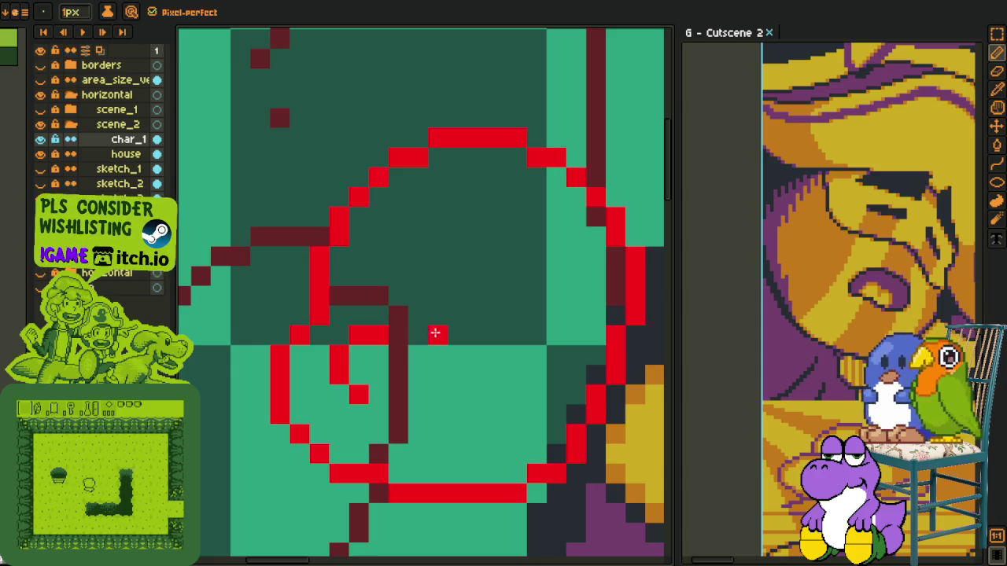
{"action": "scroll", "coordinate": [437, 330], "scroll_direction": "down", "scroll_amount": 2}
{"action": "scroll", "coordinate": [437, 327], "scroll_direction": "up", "scroll_amount": 1}
{"action": "scroll", "coordinate": [437, 330], "scroll_direction": "down", "scroll_amount": 3}
{"action": "scroll", "coordinate": [417, 333], "scroll_direction": "up", "scroll_amount": 2}
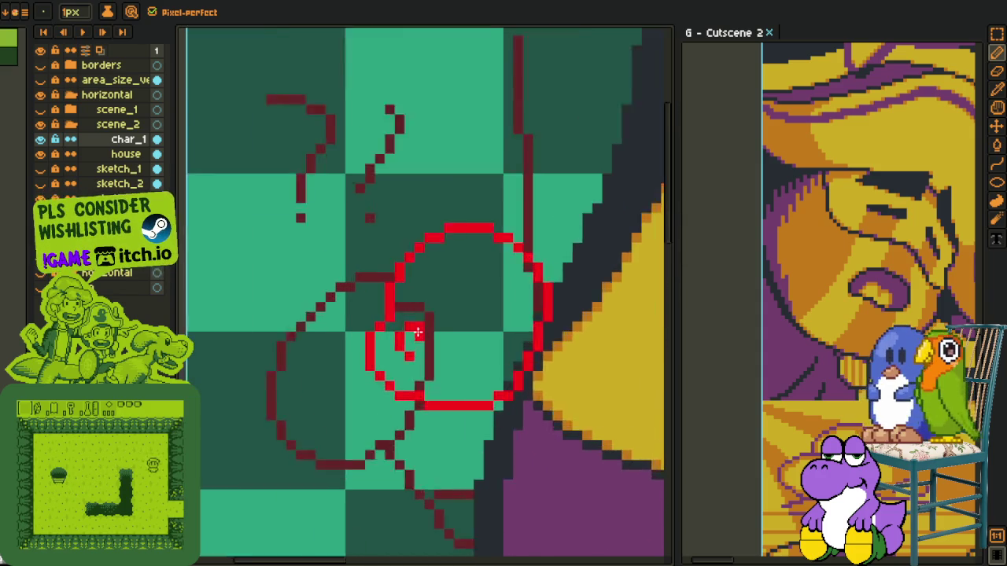
{"action": "scroll", "coordinate": [418, 333], "scroll_direction": "up", "scroll_amount": 1}
Add short red strokes inside the small circle and a vertical red facial stroke.
{"action": "left_click_drag", "start_coordinate": [416, 322], "coordinate": [400, 365]}
{"action": "scroll", "coordinate": [425, 350], "scroll_direction": "down", "scroll_amount": 2}
{"action": "scroll", "coordinate": [442, 352], "scroll_direction": "up", "scroll_amount": 2}
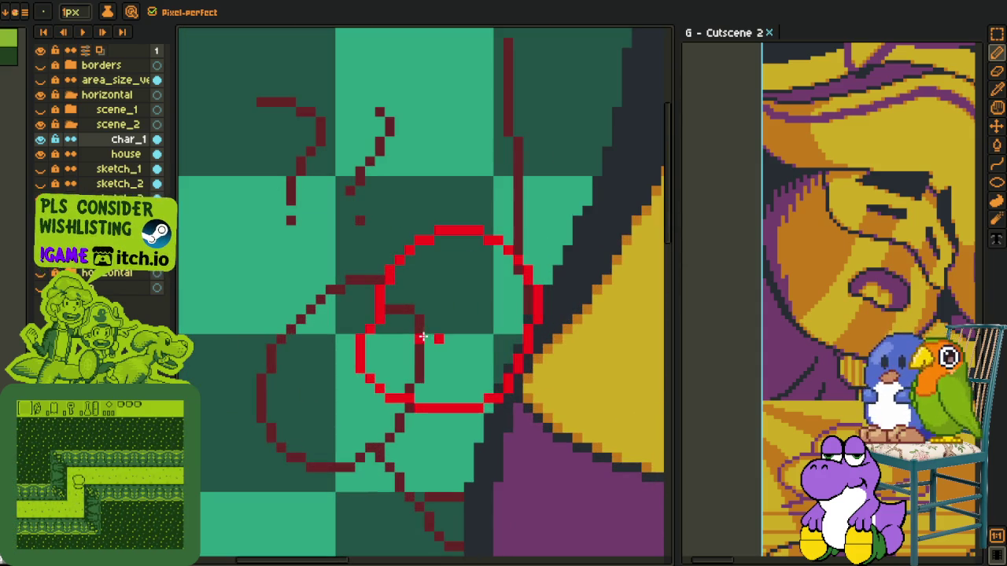
{"action": "left_click_drag", "start_coordinate": [425, 329], "coordinate": [410, 346]}
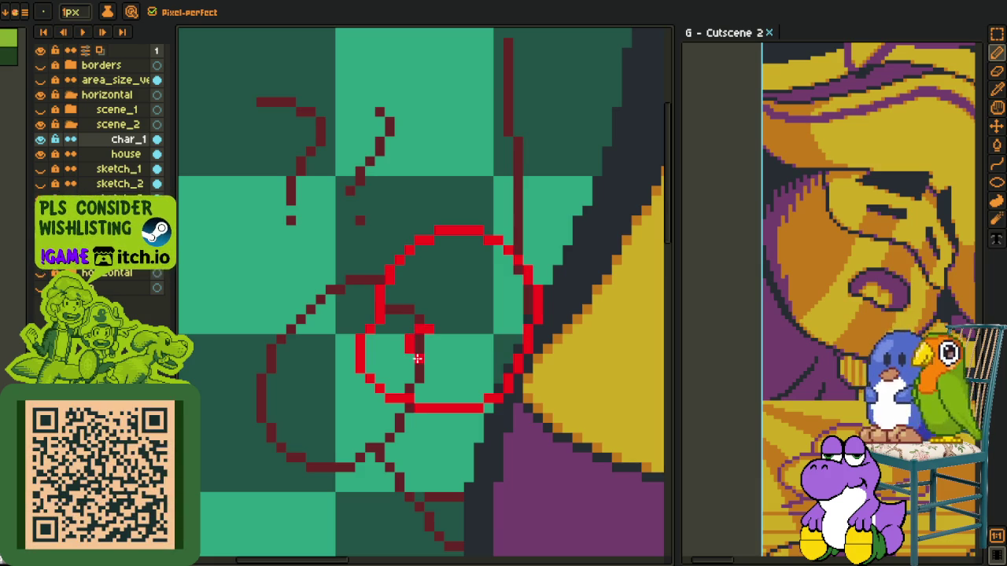
{"action": "scroll", "coordinate": [461, 328], "scroll_direction": "up", "scroll_amount": 2}
{"action": "left_click_drag", "start_coordinate": [450, 310], "coordinate": [441, 328]}
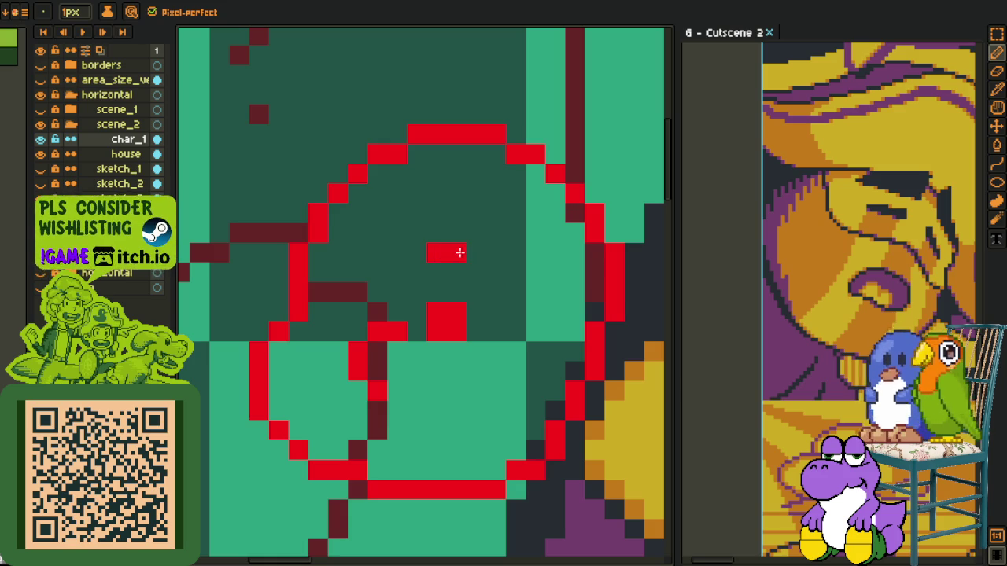
{"action": "mouse_move", "coordinate": [499, 271]}
{"action": "left_mouse_down"}
{"action": "mouse_move", "coordinate": [513, 346]}
{"action": "mouse_move", "coordinate": [492, 370]}
{"action": "left_mouse_up"}
{"action": "scroll", "coordinate": [496, 368], "scroll_direction": "down", "scroll_amount": 4}
{"action": "scroll", "coordinate": [434, 343], "scroll_direction": "up", "scroll_amount": 3}
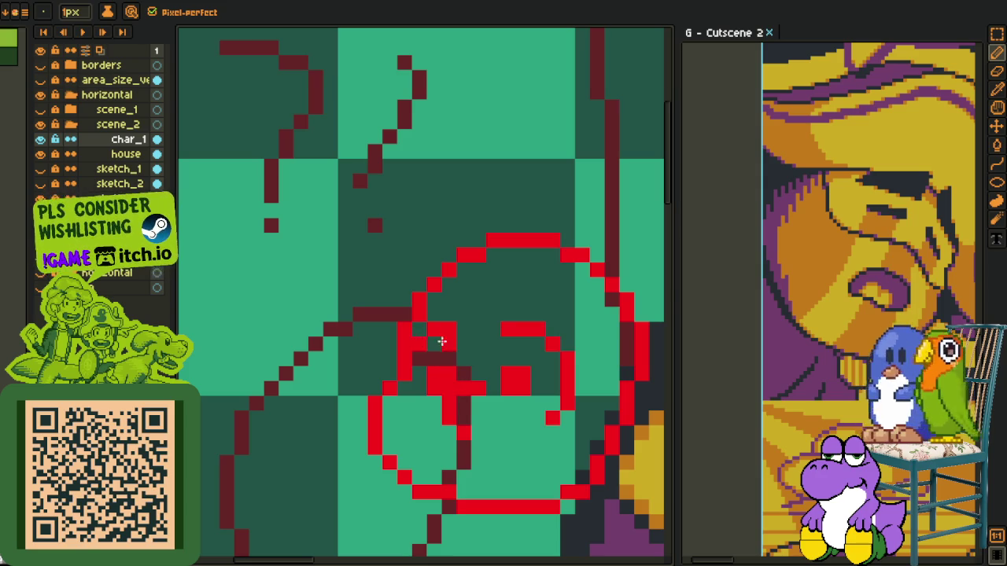
Extend the red chin line of the head outline with the Pencil.
{"action": "scroll", "coordinate": [436, 343], "scroll_direction": "down", "scroll_amount": 4}
{"action": "scroll", "coordinate": [440, 391], "scroll_direction": "up", "scroll_amount": 2}
{"action": "scroll", "coordinate": [440, 392], "scroll_direction": "up", "scroll_amount": 2}
{"action": "mouse_move", "coordinate": [438, 387]}
{"action": "left_mouse_down"}
{"action": "mouse_move", "coordinate": [460, 401]}
{"action": "mouse_move", "coordinate": [426, 413]}
{"action": "mouse_move", "coordinate": [435, 426]}
{"action": "mouse_move", "coordinate": [468, 413]}
{"action": "mouse_move", "coordinate": [453, 428]}
{"action": "mouse_move", "coordinate": [375, 410]}
{"action": "mouse_move", "coordinate": [387, 423]}
{"action": "left_mouse_up"}
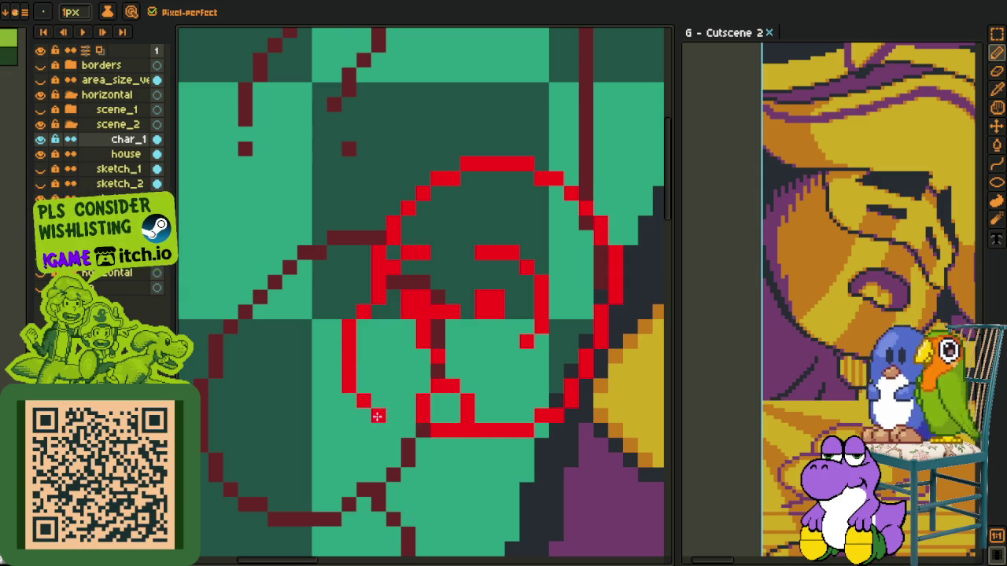
Erase the stray red pixels along the chin and the head's right edge.
{"action": "mouse_move", "coordinate": [476, 432]}
{"action": "left_mouse_down"}
{"action": "mouse_move", "coordinate": [510, 444]}
{"action": "mouse_move", "coordinate": [410, 444]}
{"action": "left_mouse_up"}
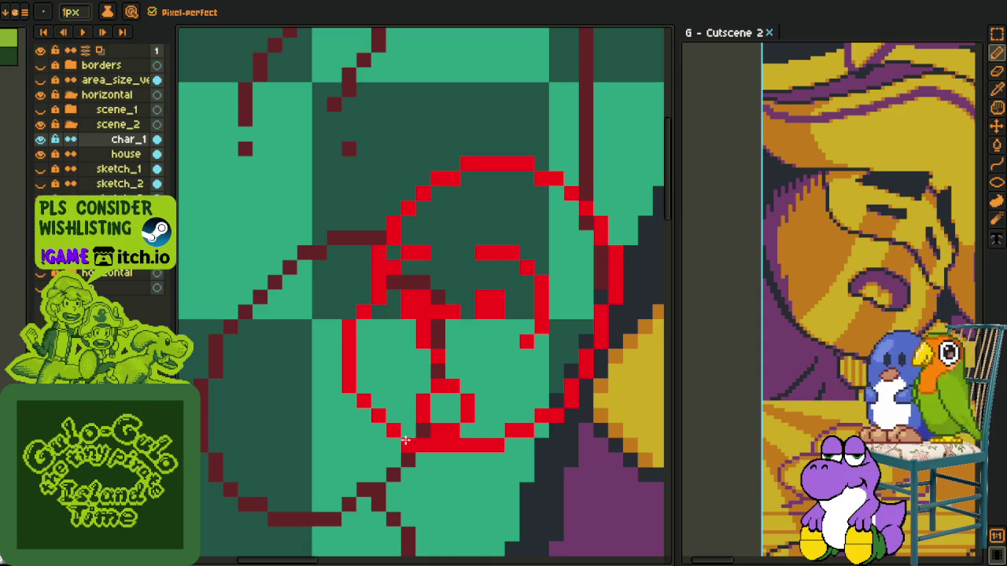
{"action": "scroll", "coordinate": [406, 437], "scroll_direction": "down", "scroll_amount": 2}
{"action": "scroll", "coordinate": [416, 439], "scroll_direction": "down", "scroll_amount": 2}
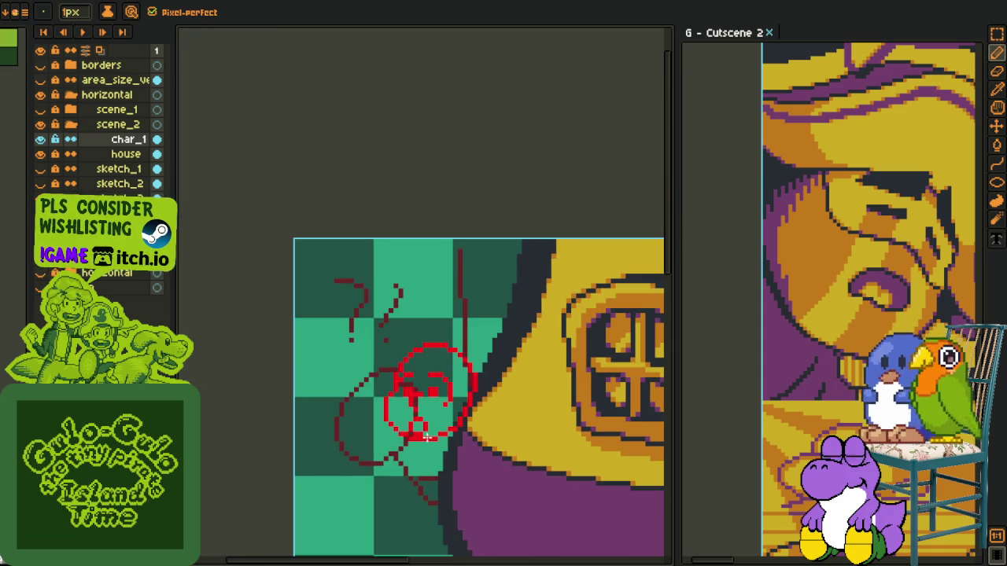
{"action": "scroll", "coordinate": [427, 437], "scroll_direction": "down", "scroll_amount": 2}
{"action": "scroll", "coordinate": [433, 373], "scroll_direction": "up", "scroll_amount": 2}
{"action": "scroll", "coordinate": [432, 374], "scroll_direction": "up", "scroll_amount": 2}
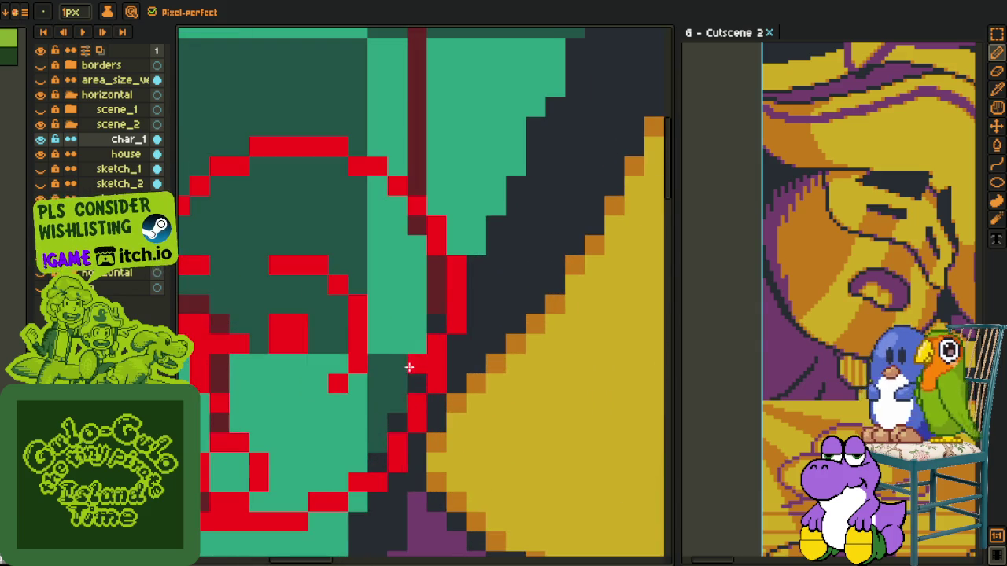
{"action": "mouse_move", "coordinate": [430, 371]}
{"action": "left_mouse_down"}
{"action": "mouse_move", "coordinate": [420, 405]}
{"action": "mouse_move", "coordinate": [452, 366]}
{"action": "mouse_move", "coordinate": [470, 382]}
{"action": "mouse_move", "coordinate": [464, 409]}
{"action": "mouse_move", "coordinate": [476, 399]}
{"action": "mouse_move", "coordinate": [456, 424]}
{"action": "mouse_move", "coordinate": [434, 423]}
{"action": "left_mouse_up"}
{"action": "scroll", "coordinate": [433, 423], "scroll_direction": "down", "scroll_amount": 5}
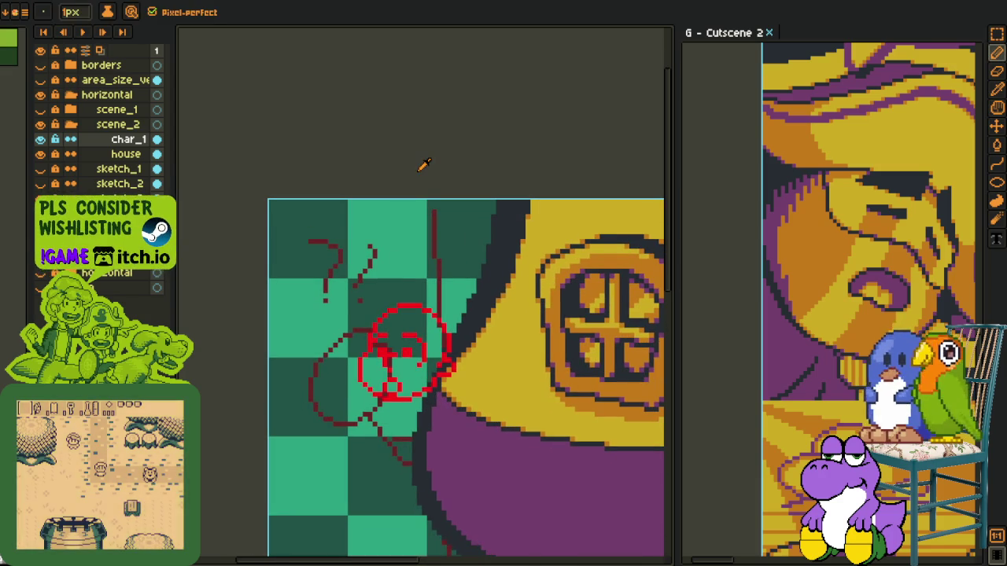
{"action": "key", "text": "alt"}
{"action": "scroll", "coordinate": [454, 368], "scroll_direction": "up", "scroll_amount": 1}
{"action": "scroll", "coordinate": [454, 368], "scroll_direction": "up", "scroll_amount": 3}
Bucket-fill the teal patches and dark strip inside the head with dark teal.
{"action": "left_click", "coordinate": [455, 368]}
{"action": "key", "text": "g"}
{"action": "left_click", "coordinate": [423, 375]}
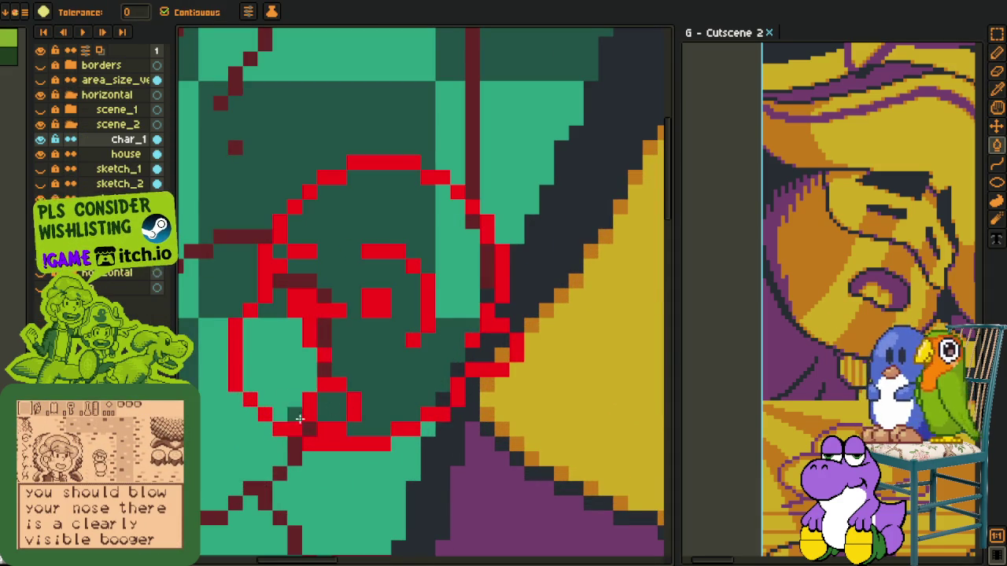
{"action": "left_click", "coordinate": [294, 401]}
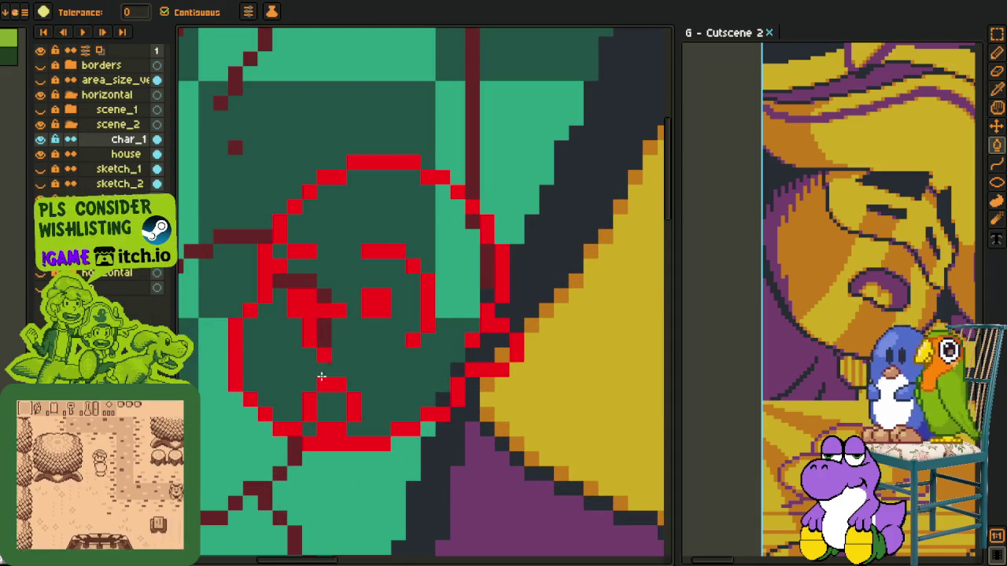
{"action": "left_click", "coordinate": [326, 299]}
{"action": "left_click", "coordinate": [323, 294]}
Fill the teal strip and dark blocks beside the head with dark teal.
{"action": "left_click", "coordinate": [449, 241]}
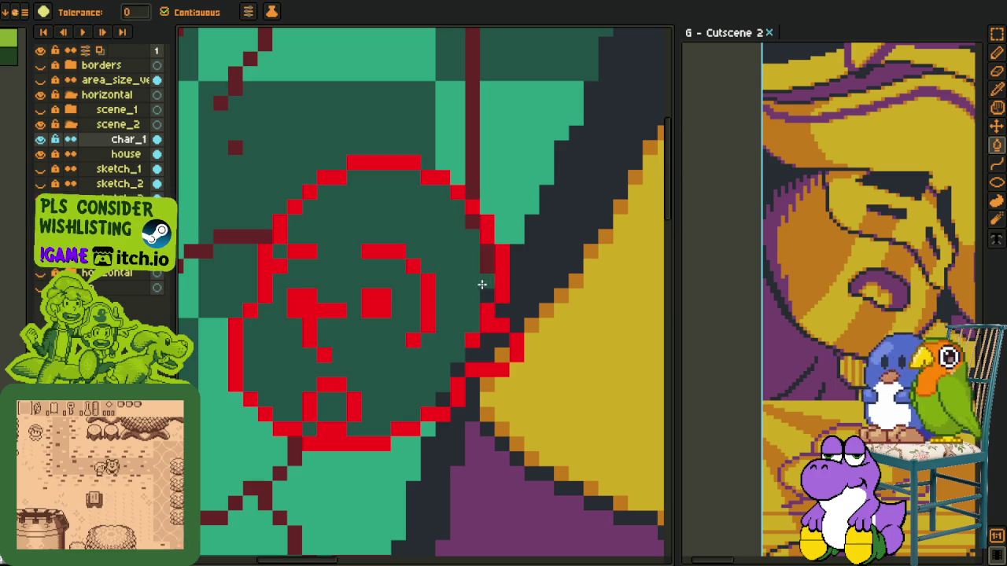
{"action": "left_click", "coordinate": [481, 263]}
{"action": "left_click", "coordinate": [491, 350]}
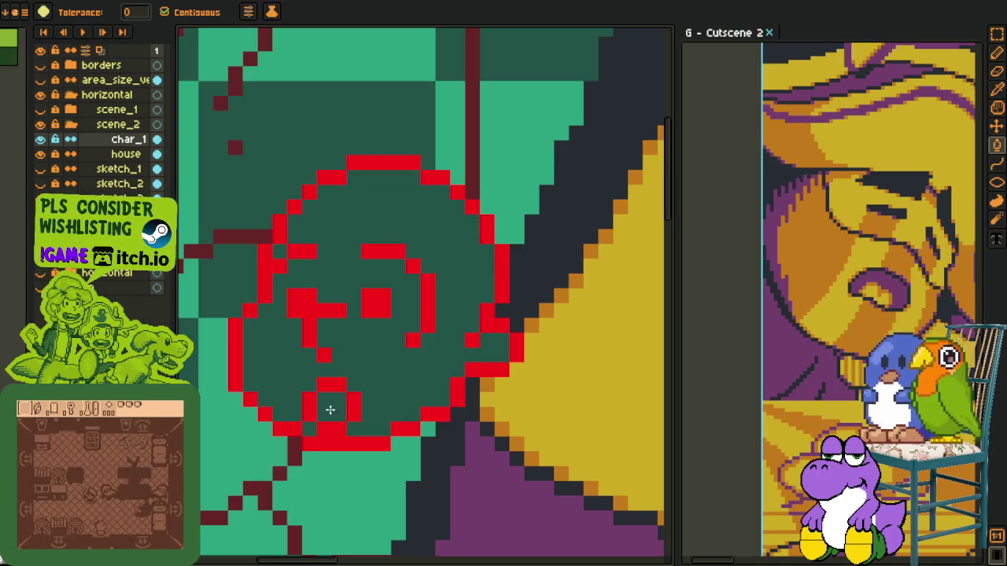
{"action": "key", "text": "i"}
{"action": "key", "text": "ctrl+0"}
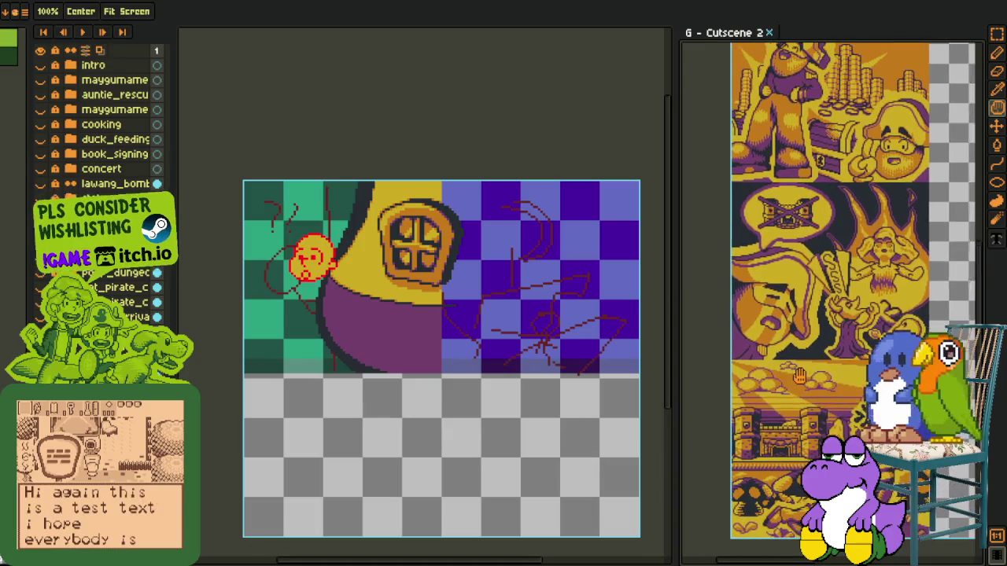
{"action": "scroll", "coordinate": [325, 308], "scroll_direction": "up", "scroll_amount": 1}
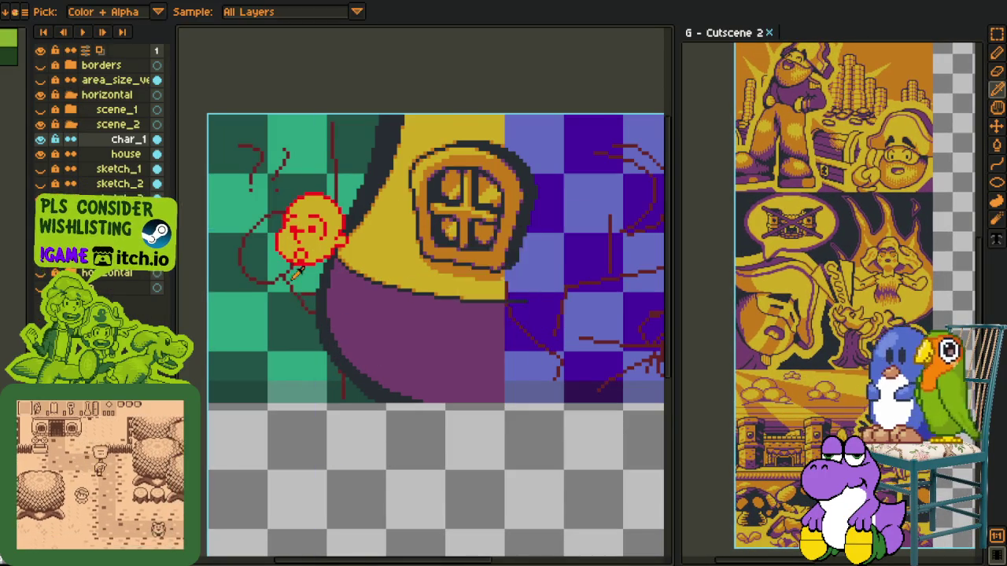
Paint a darker orange blush patch on the right cheek of the yellow face.
{"action": "scroll", "coordinate": [354, 354], "scroll_direction": "up", "scroll_amount": 2}
{"action": "scroll", "coordinate": [346, 323], "scroll_direction": "up", "scroll_amount": 2}
{"action": "scroll", "coordinate": [346, 317], "scroll_direction": "up", "scroll_amount": 2}
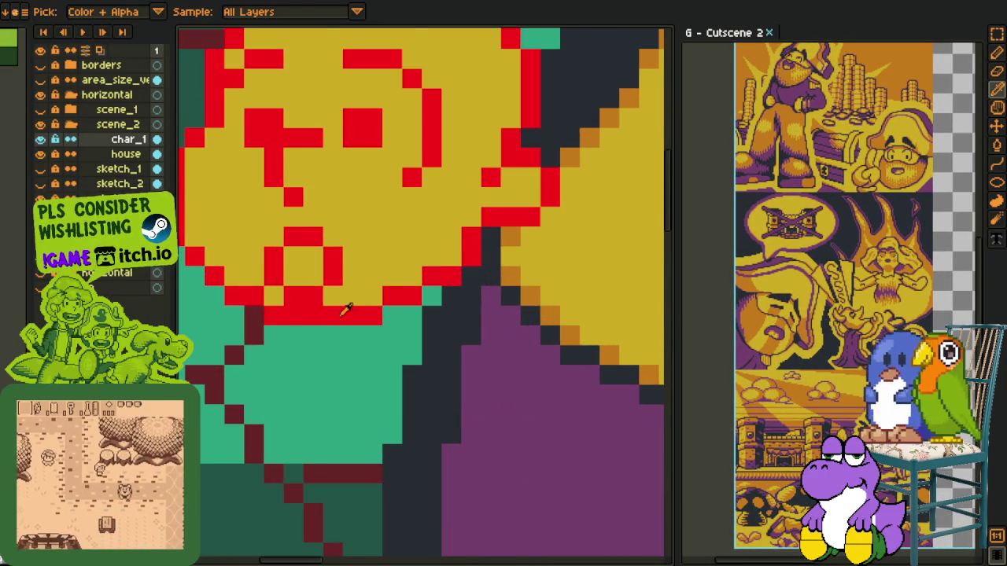
{"action": "scroll", "coordinate": [346, 309], "scroll_direction": "down", "scroll_amount": 2}
{"action": "scroll", "coordinate": [331, 322], "scroll_direction": "down", "scroll_amount": 1}
{"action": "scroll", "coordinate": [323, 331], "scroll_direction": "down", "scroll_amount": 1}
{"action": "scroll", "coordinate": [314, 337], "scroll_direction": "down", "scroll_amount": 1}
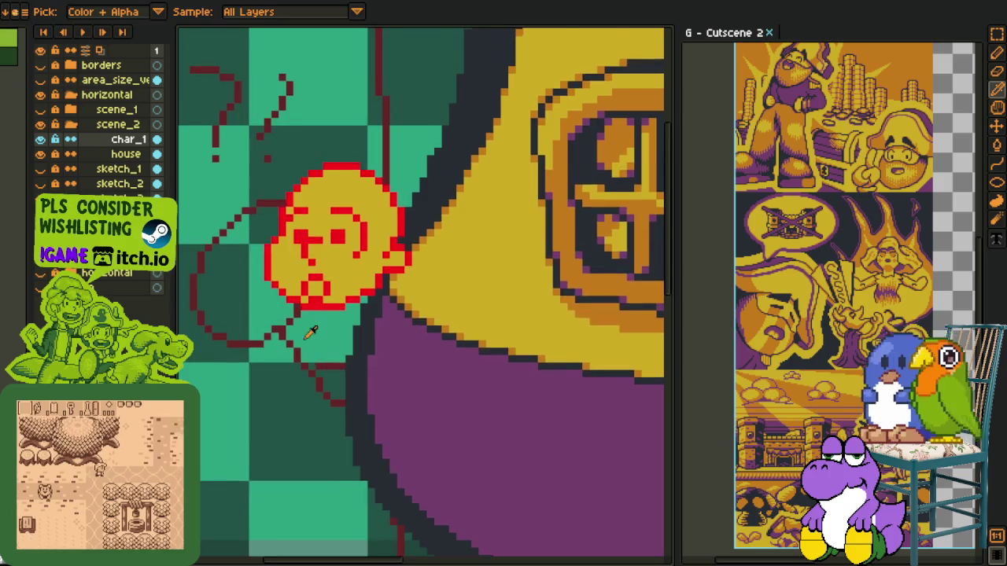
{"action": "scroll", "coordinate": [315, 336], "scroll_direction": "up", "scroll_amount": 2}
{"action": "scroll", "coordinate": [378, 235], "scroll_direction": "down", "scroll_amount": 2}
{"action": "scroll", "coordinate": [393, 252], "scroll_direction": "down", "scroll_amount": 1}
{"action": "scroll", "coordinate": [409, 267], "scroll_direction": "up", "scroll_amount": 1}
{"action": "scroll", "coordinate": [441, 283], "scroll_direction": "up", "scroll_amount": 2}
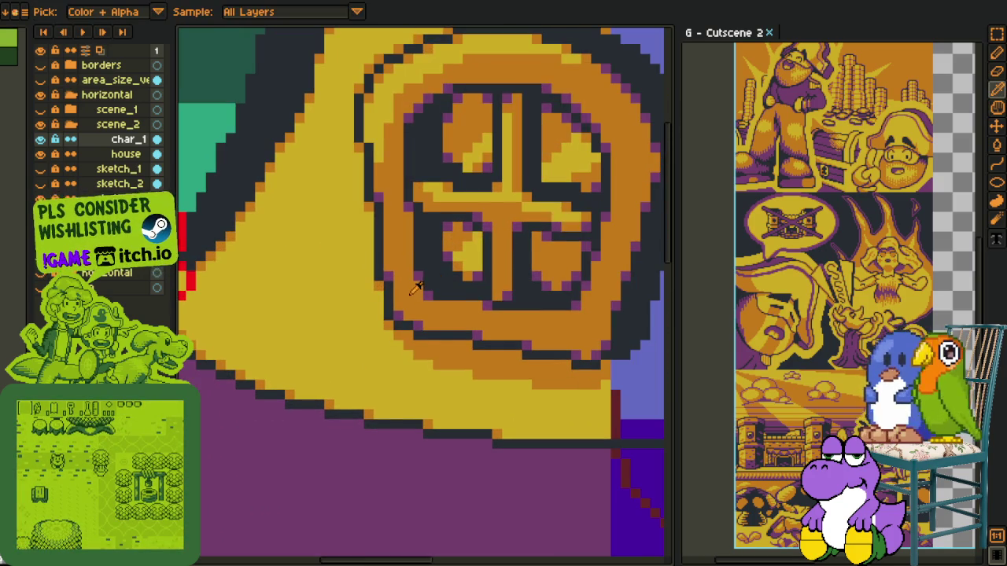
{"action": "scroll", "coordinate": [417, 287], "scroll_direction": "down", "scroll_amount": 2}
{"action": "scroll", "coordinate": [220, 344], "scroll_direction": "up", "scroll_amount": 1}
{"action": "scroll", "coordinate": [298, 394], "scroll_direction": "up", "scroll_amount": 1}
{"action": "scroll", "coordinate": [306, 344], "scroll_direction": "up", "scroll_amount": 1}
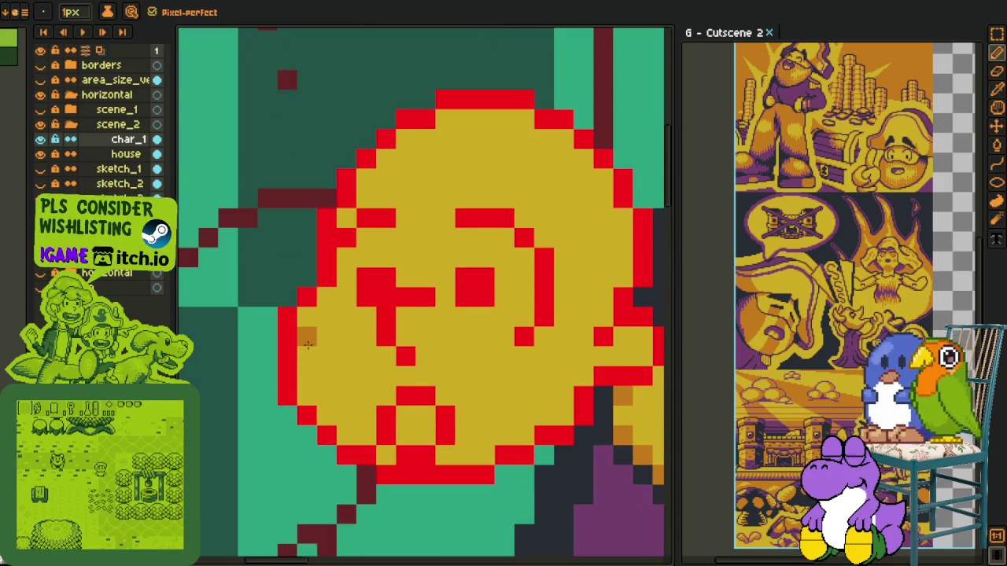
{"action": "scroll", "coordinate": [354, 354], "scroll_direction": "down", "scroll_amount": 1}
{"action": "scroll", "coordinate": [415, 363], "scroll_direction": "down", "scroll_amount": 1}
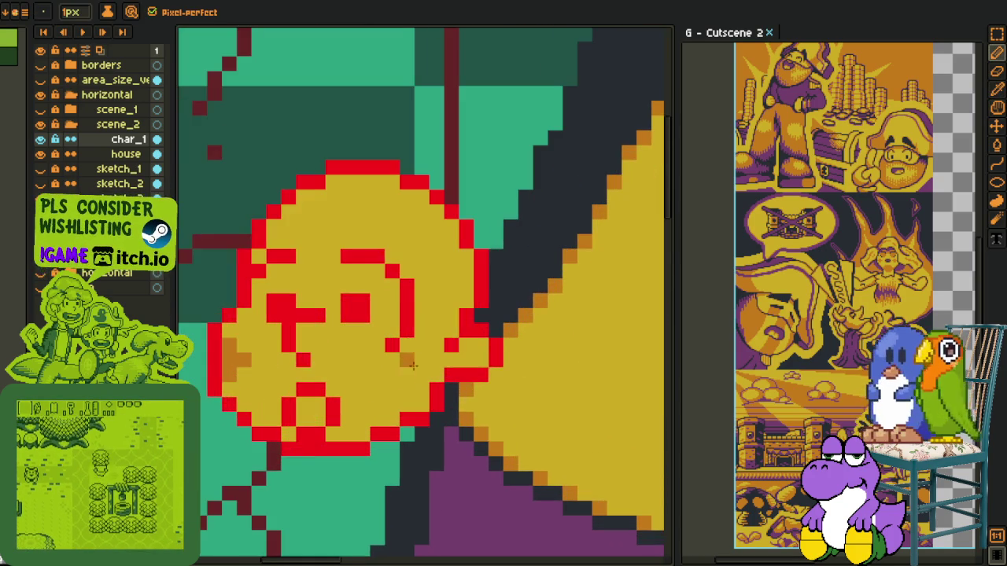
{"action": "mouse_move", "coordinate": [391, 374]}
{"action": "left_mouse_down"}
{"action": "mouse_move", "coordinate": [406, 380]}
{"action": "mouse_move", "coordinate": [385, 390]}
{"action": "mouse_move", "coordinate": [417, 389]}
{"action": "mouse_move", "coordinate": [392, 404]}
{"action": "mouse_move", "coordinate": [404, 400]}
{"action": "left_mouse_up"}
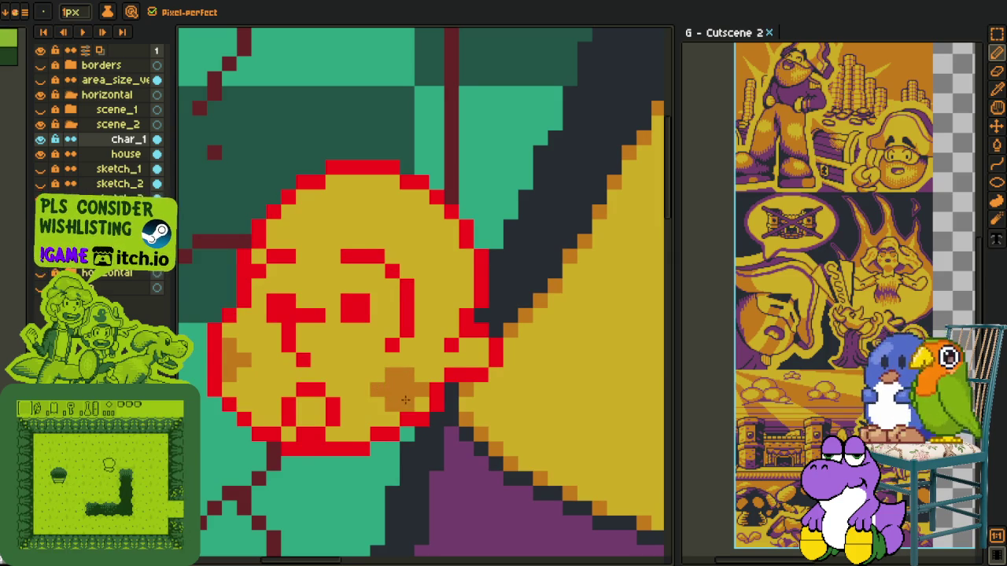
{"action": "scroll", "coordinate": [389, 299], "scroll_direction": "down", "scroll_amount": 1}
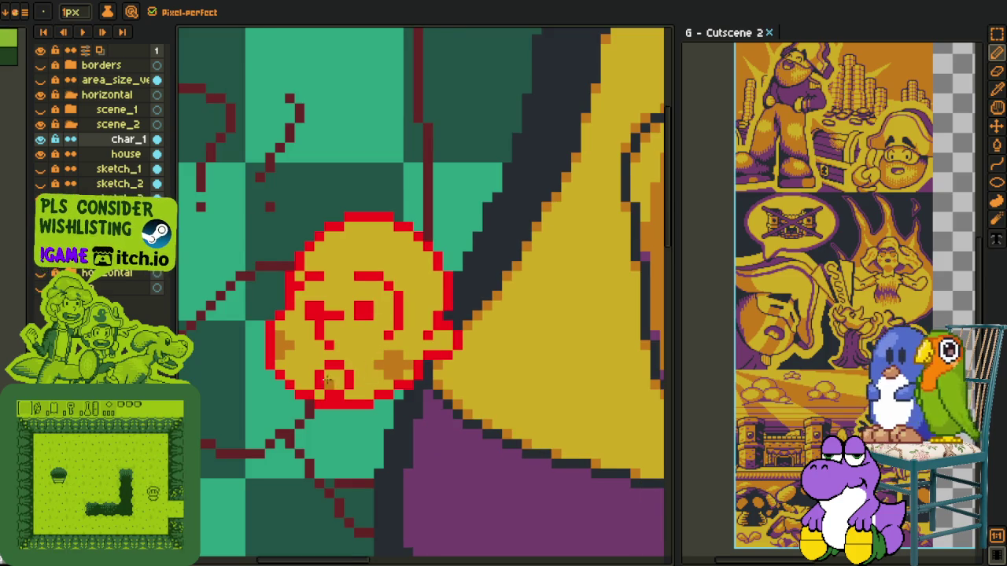
{"action": "scroll", "coordinate": [329, 386], "scroll_direction": "up", "scroll_amount": 1}
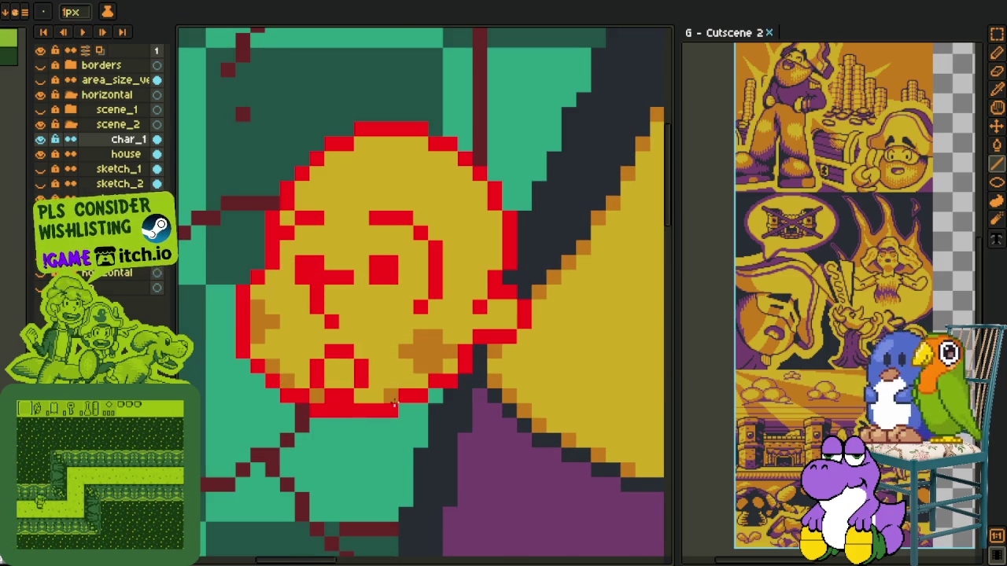
Draw the mouth with dark purple pixels, turning the right mouth pixel red.
{"action": "key", "text": "i"}
{"action": "left_click", "coordinate": [496, 412]}
{"action": "left_click", "coordinate": [339, 371]}
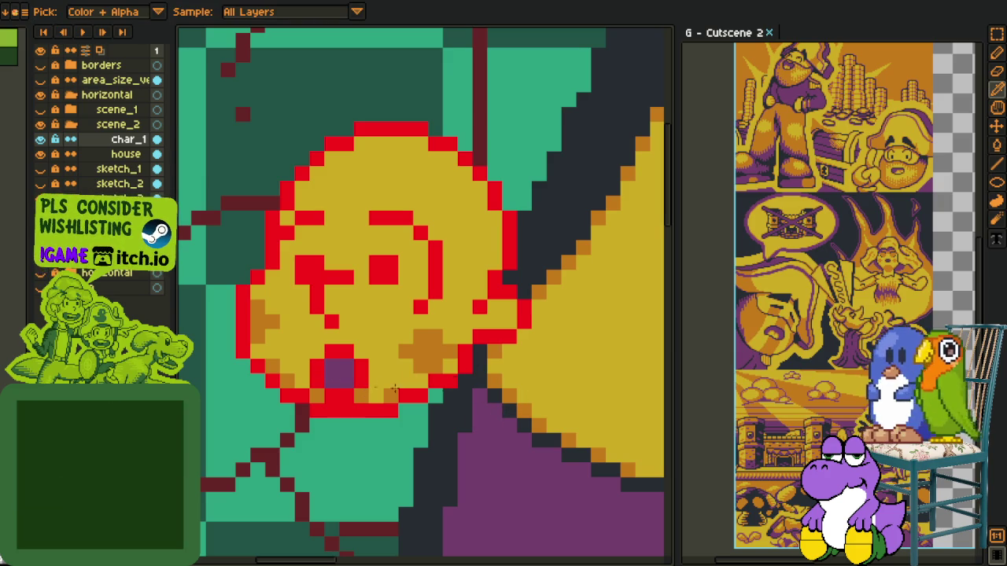
{"action": "left_click", "coordinate": [346, 371]}
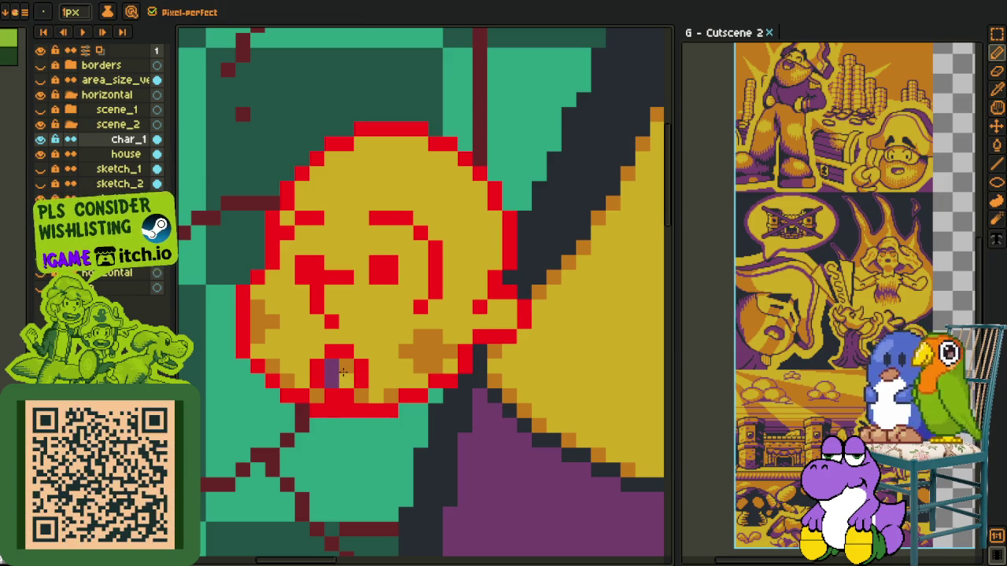
{"action": "key", "text": "i"}
Save the sprite with Ctrl+S.
{"action": "scroll", "coordinate": [344, 379], "scroll_direction": "down", "scroll_amount": 2}
{"action": "scroll", "coordinate": [344, 379], "scroll_direction": "down", "scroll_amount": 1}
{"action": "scroll", "coordinate": [369, 362], "scroll_direction": "up", "scroll_amount": 2}
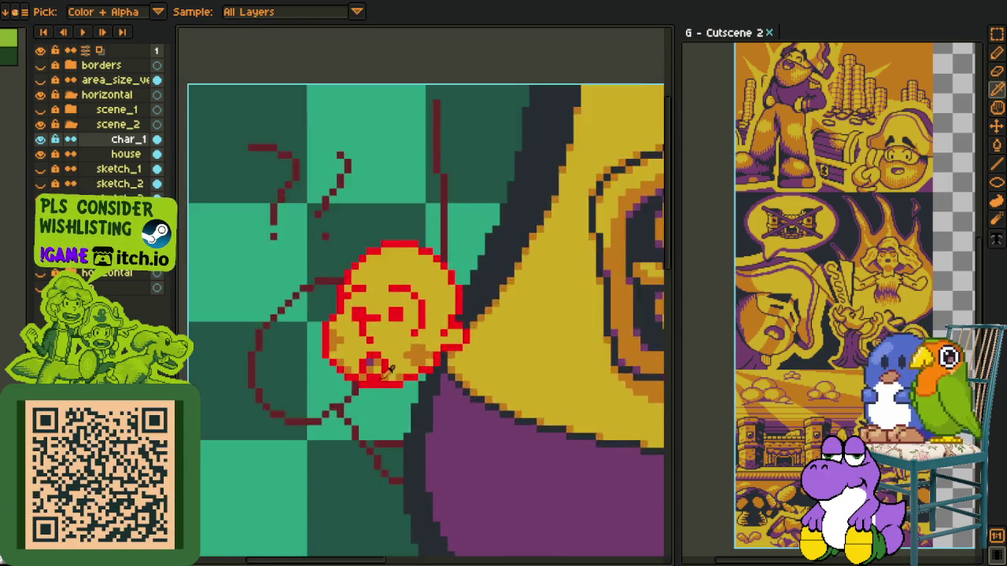
{"action": "scroll", "coordinate": [378, 355], "scroll_direction": "up", "scroll_amount": 1}
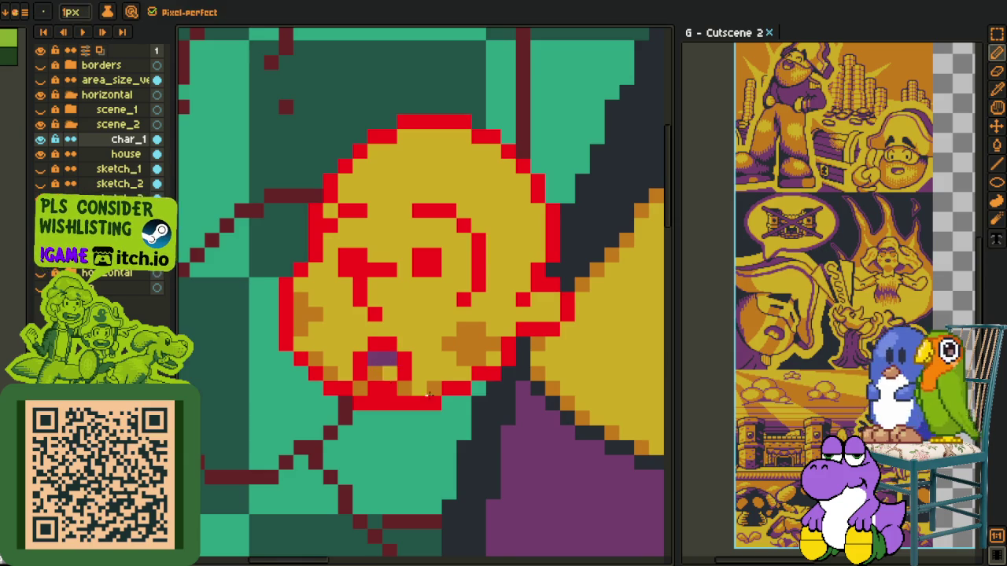
{"action": "scroll", "coordinate": [465, 384], "scroll_direction": "down", "scroll_amount": 4}
{"action": "scroll", "coordinate": [439, 378], "scroll_direction": "up", "scroll_amount": 3}
{"action": "scroll", "coordinate": [447, 384], "scroll_direction": "up", "scroll_amount": 2}
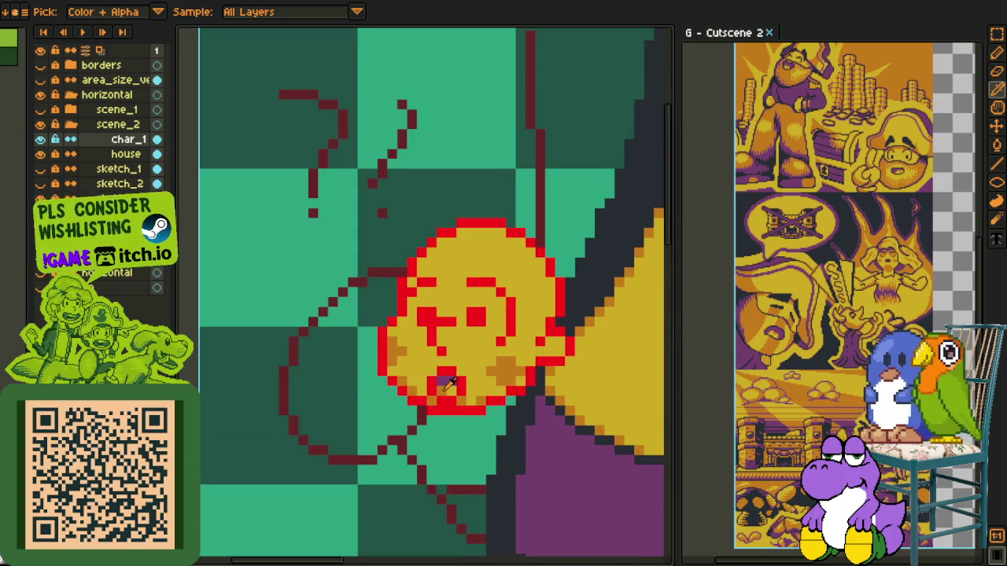
{"action": "key", "text": "b"}
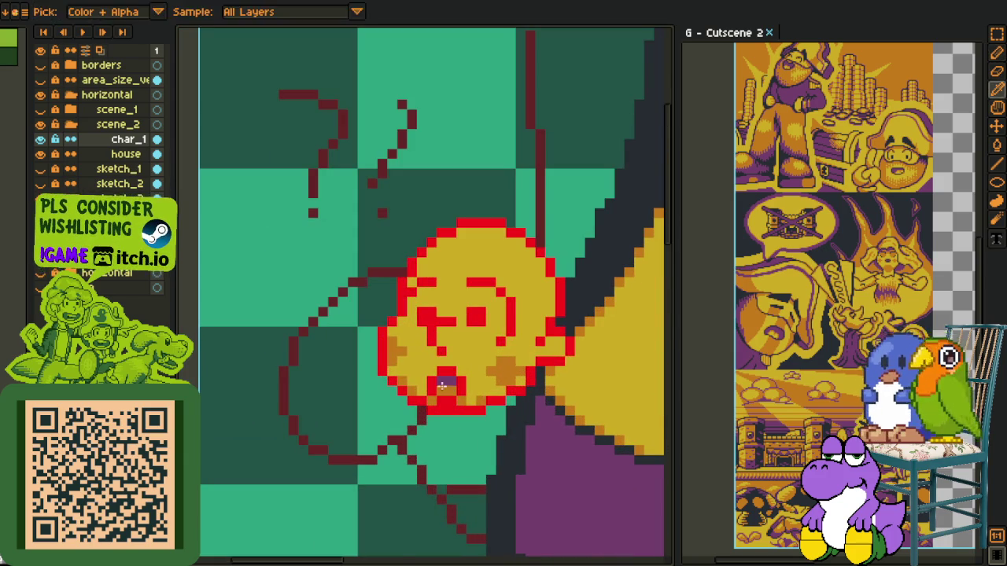
{"action": "scroll", "coordinate": [445, 387], "scroll_direction": "down", "scroll_amount": 2}
{"action": "scroll", "coordinate": [472, 377], "scroll_direction": "up", "scroll_amount": 2}
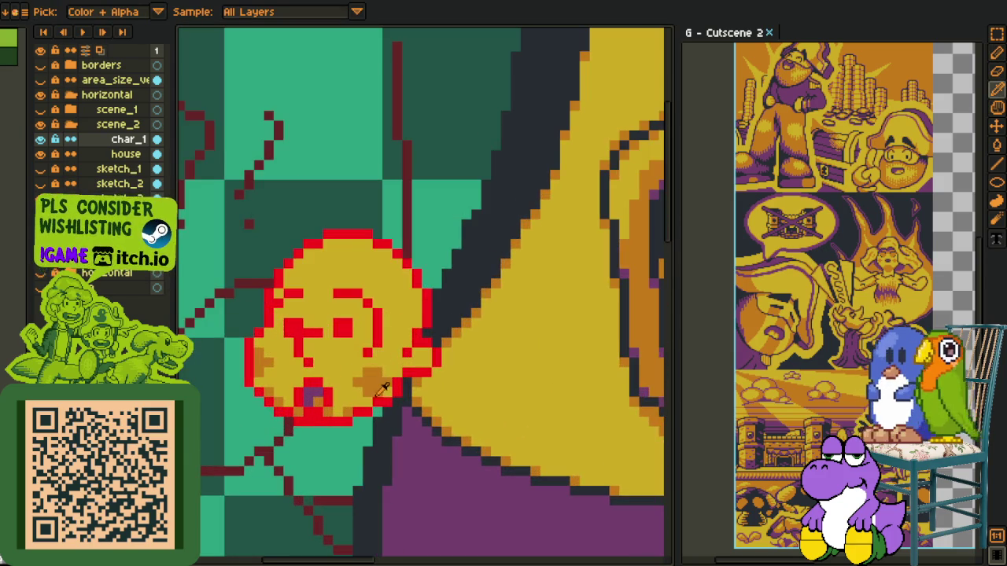
{"action": "scroll", "coordinate": [382, 379], "scroll_direction": "up", "scroll_amount": 1}
{"action": "scroll", "coordinate": [409, 370], "scroll_direction": "down", "scroll_amount": 3}
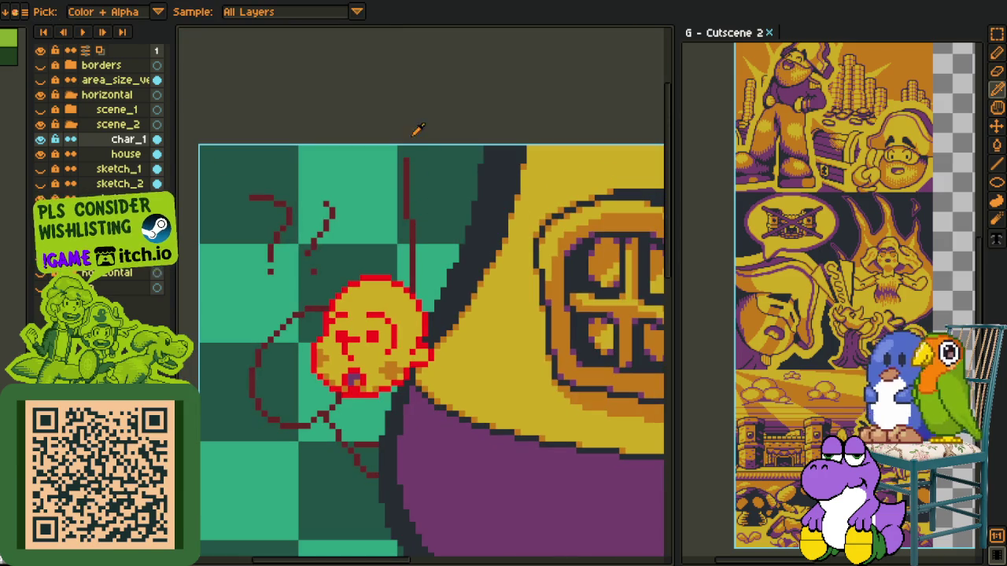
{"action": "scroll", "coordinate": [404, 284], "scroll_direction": "down", "scroll_amount": 2}
{"action": "scroll", "coordinate": [406, 306], "scroll_direction": "up", "scroll_amount": 1}
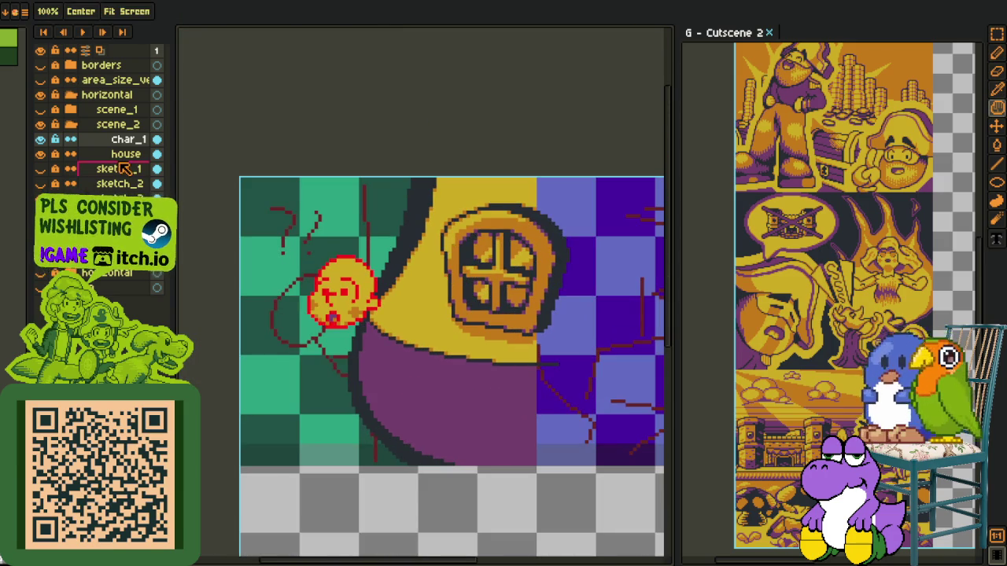
{"action": "scroll", "coordinate": [377, 324], "scroll_direction": "up", "scroll_amount": 1}
{"action": "key", "text": "ctrl+s"}
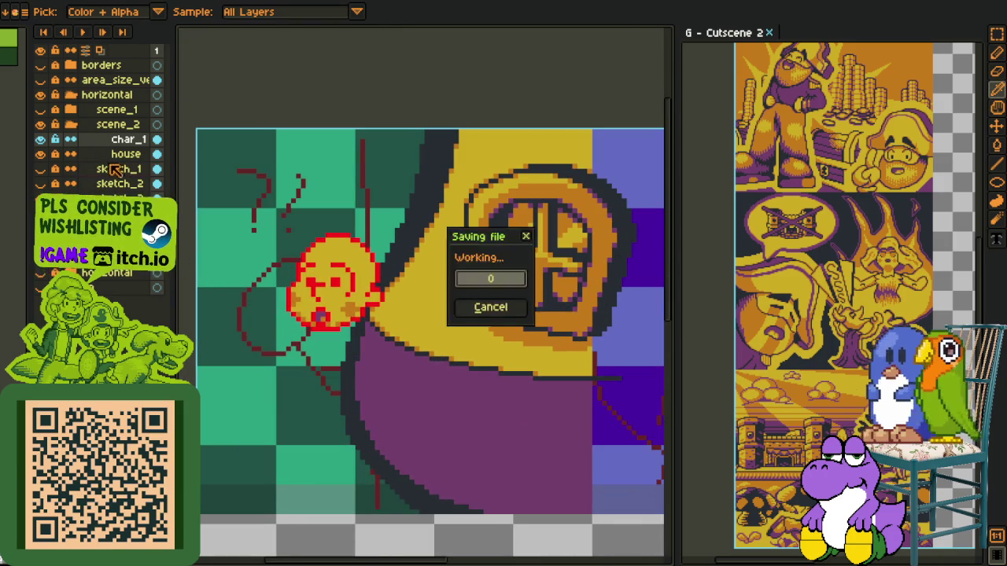
Add a new layer above the house layer.
{"action": "right_click", "coordinate": [119, 155]}
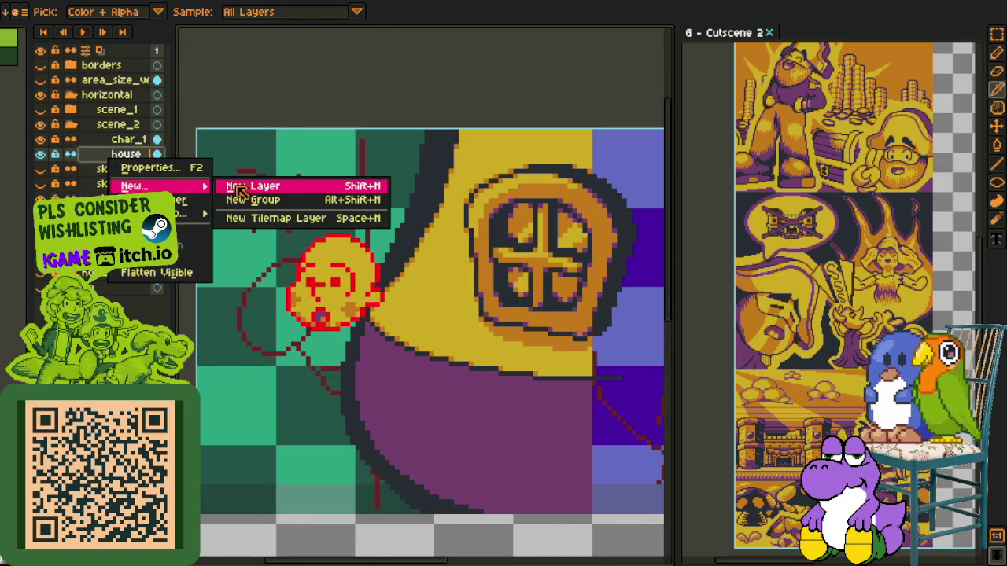
{"action": "mouse_move", "coordinate": [134, 185]}
{"action": "left_click", "coordinate": [236, 186]}
{"action": "scroll", "coordinate": [260, 271], "scroll_direction": "down", "scroll_amount": 1}
{"action": "scroll", "coordinate": [314, 291], "scroll_direction": "up", "scroll_amount": 1}
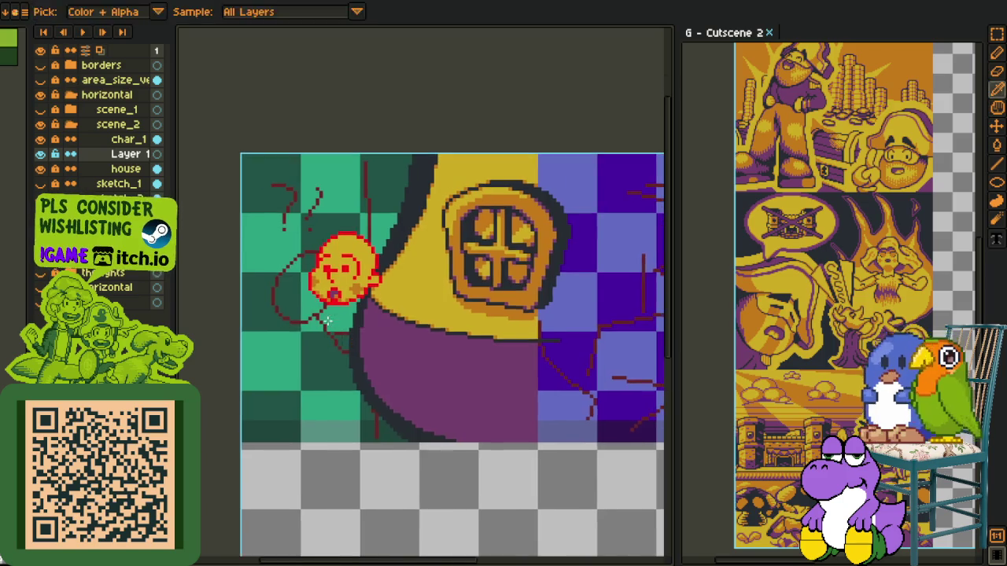
{"action": "scroll", "coordinate": [318, 307], "scroll_direction": "up", "scroll_amount": 2}
Draw a small red ellipse below the face as the neck, undoing a stray stroke.
{"action": "key", "text": "b"}
{"action": "scroll", "coordinate": [328, 336], "scroll_direction": "up", "scroll_amount": 2}
{"action": "key", "text": "u"}
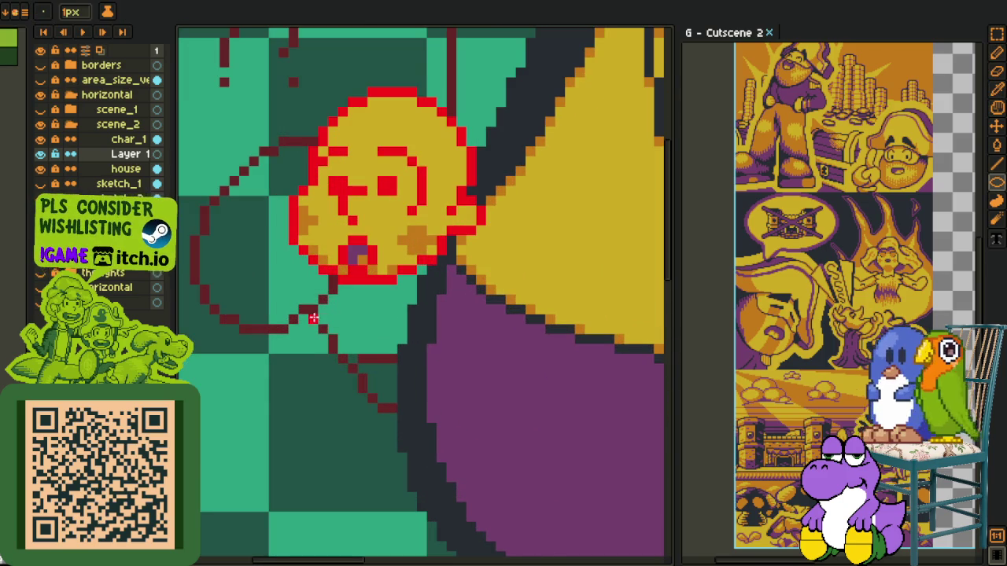
{"action": "left_click_drag", "start_coordinate": [310, 315], "coordinate": [356, 367]}
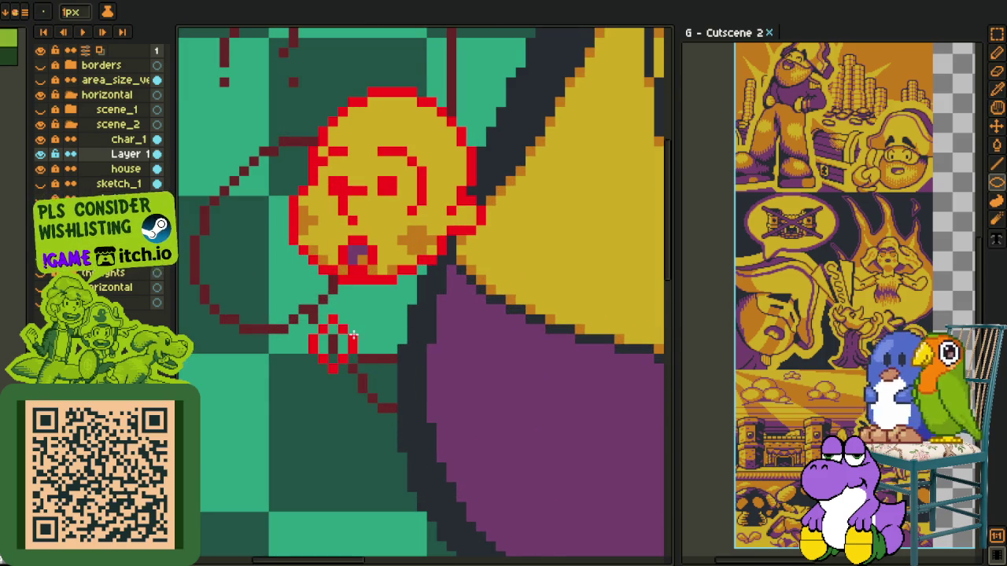
{"action": "key", "text": "b"}
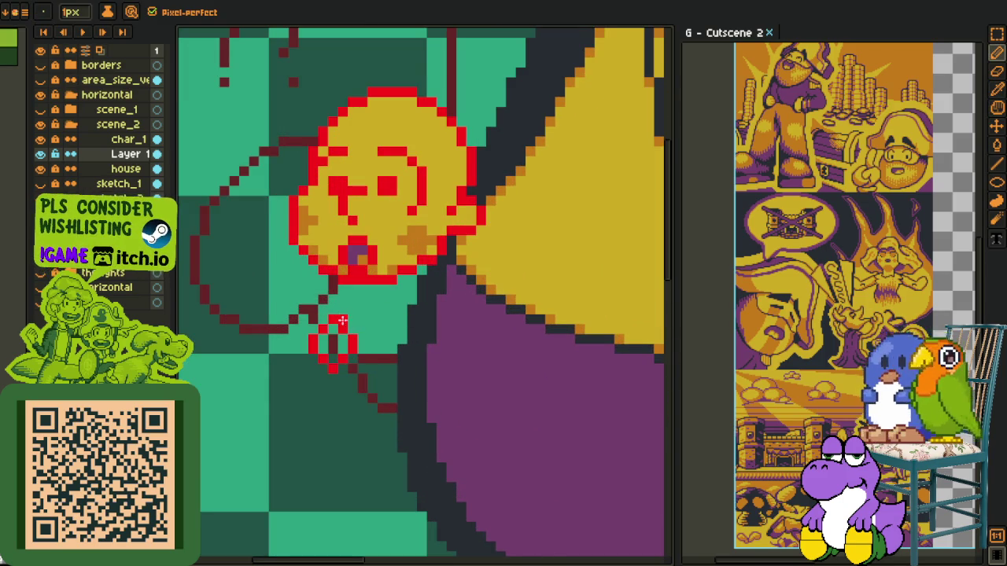
{"action": "key", "text": "ctrl+z"}
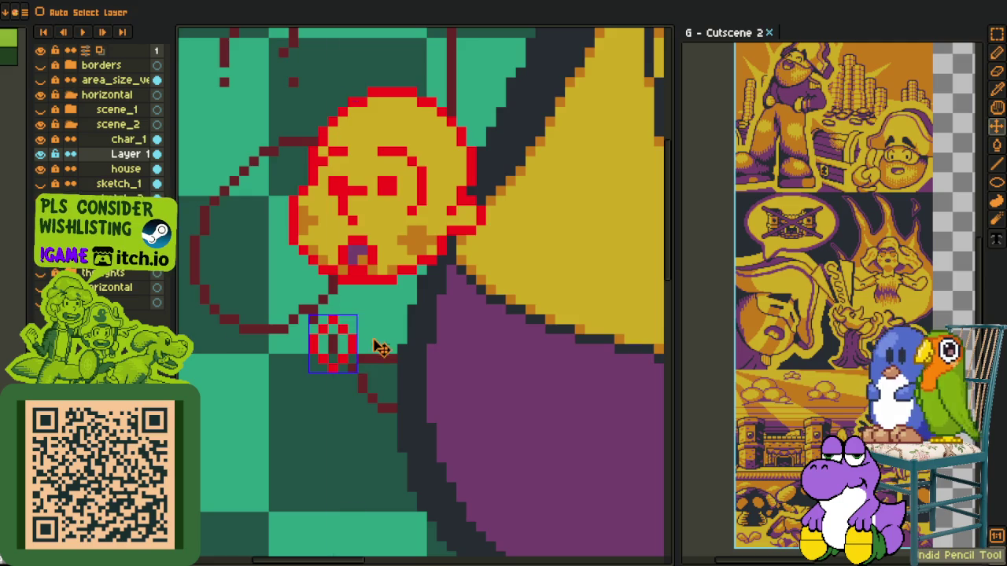
{"action": "scroll", "coordinate": [351, 299], "scroll_direction": "up", "scroll_amount": 1}
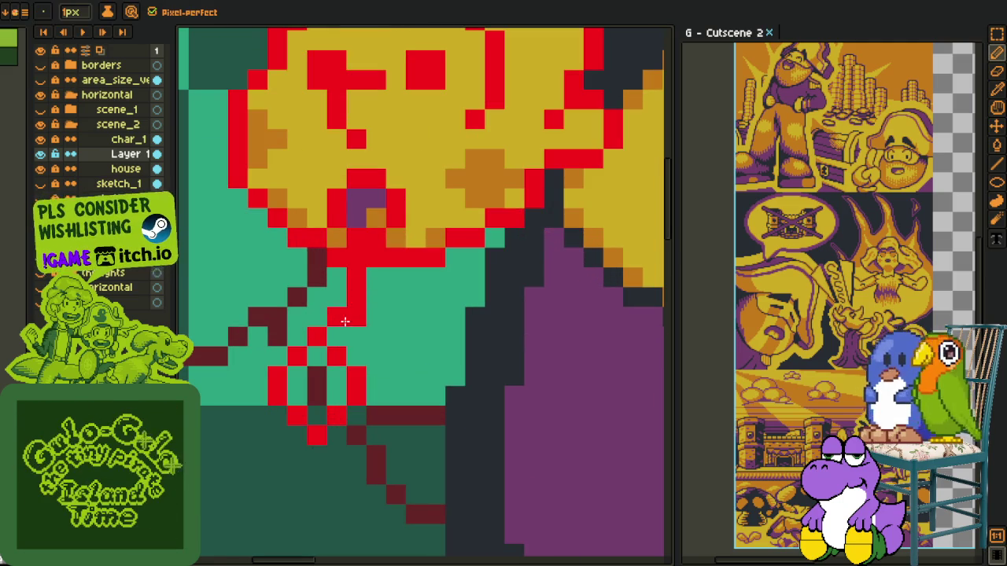
{"action": "scroll", "coordinate": [335, 332], "scroll_direction": "down", "scroll_amount": 2}
{"action": "key", "text": "space"}
{"action": "scroll", "coordinate": [338, 346], "scroll_direction": "up", "scroll_amount": 1}
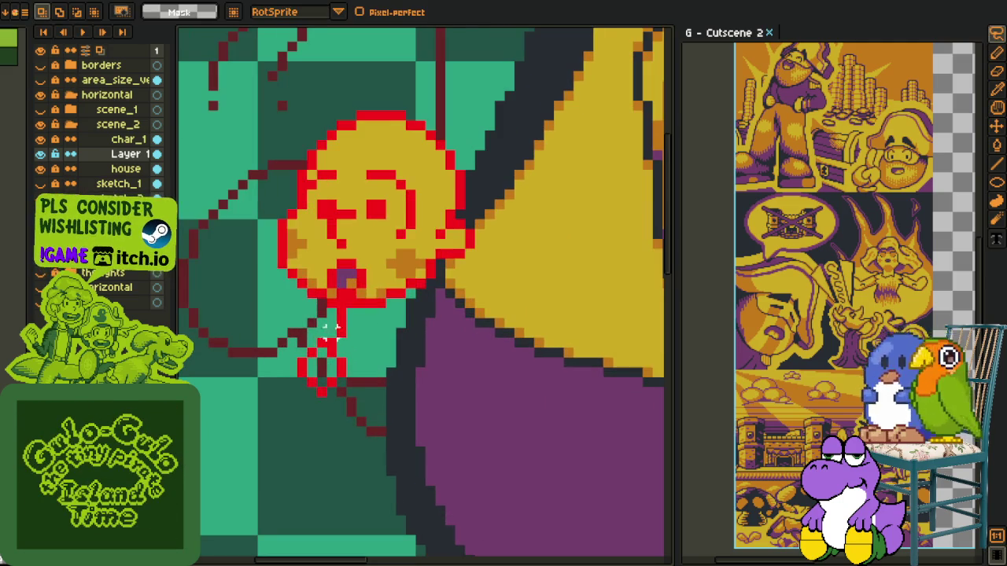
{"action": "key", "text": "e"}
{"action": "key", "text": "b"}
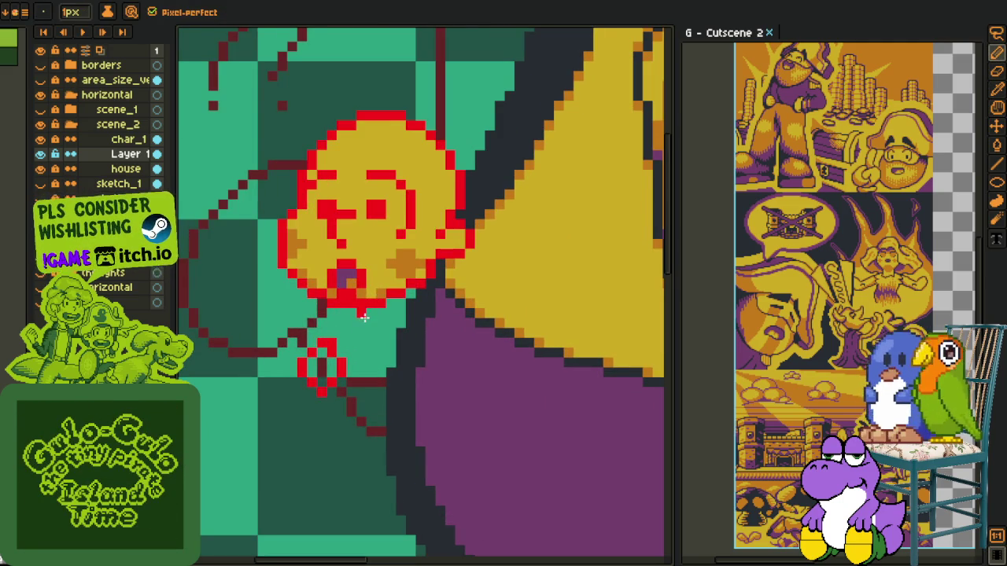
Lasso-select the neck pixels and nudge them one pixel left.
{"action": "key", "text": "l"}
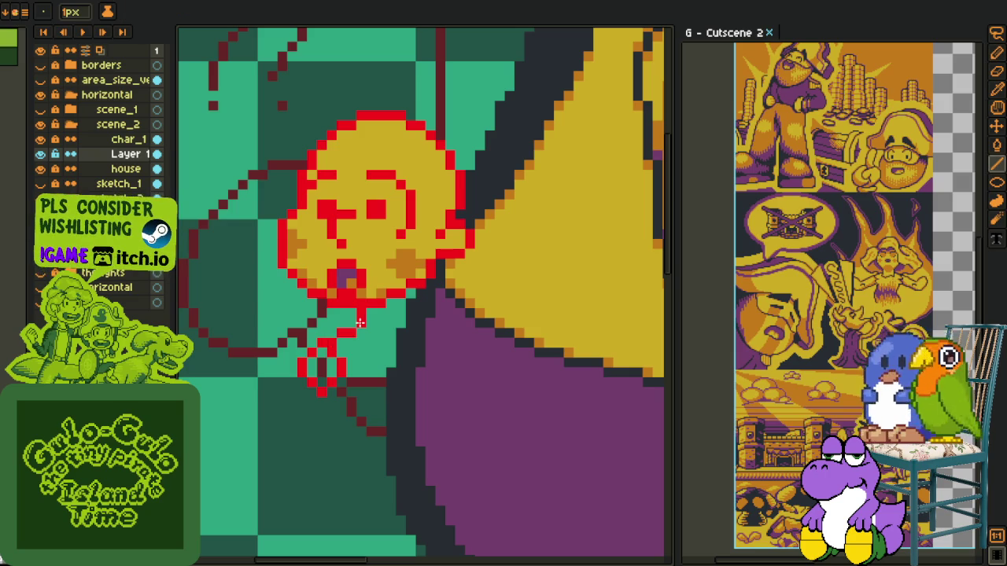
{"action": "key", "text": "q"}
{"action": "mouse_move", "coordinate": [327, 349]}
{"action": "left_mouse_down"}
{"action": "mouse_move", "coordinate": [315, 369]}
{"action": "mouse_move", "coordinate": [344, 346]}
{"action": "left_mouse_up"}
{"action": "key", "text": "Left"}
{"action": "key", "text": "Return"}
{"action": "key", "text": "i"}
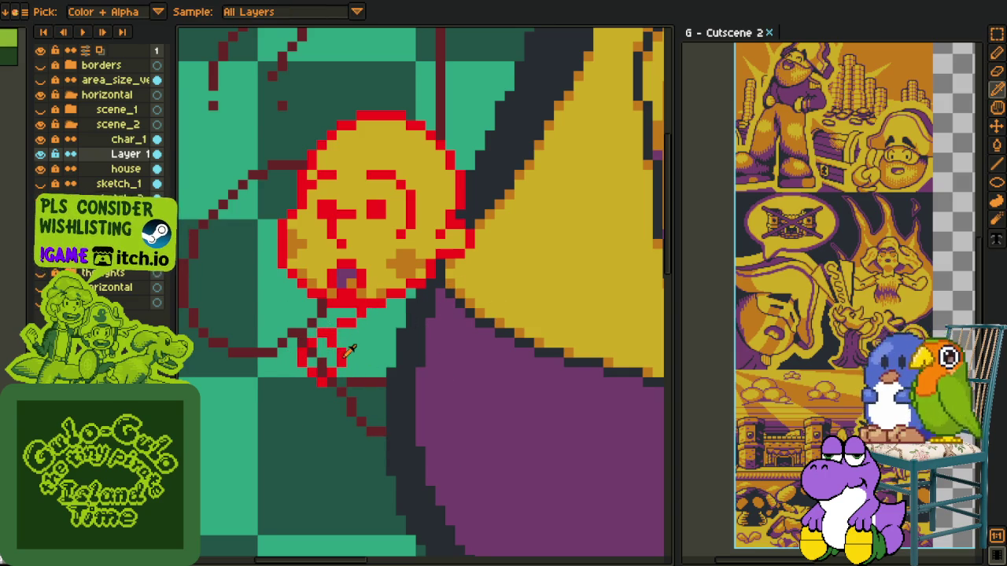
{"action": "key", "text": "l"}
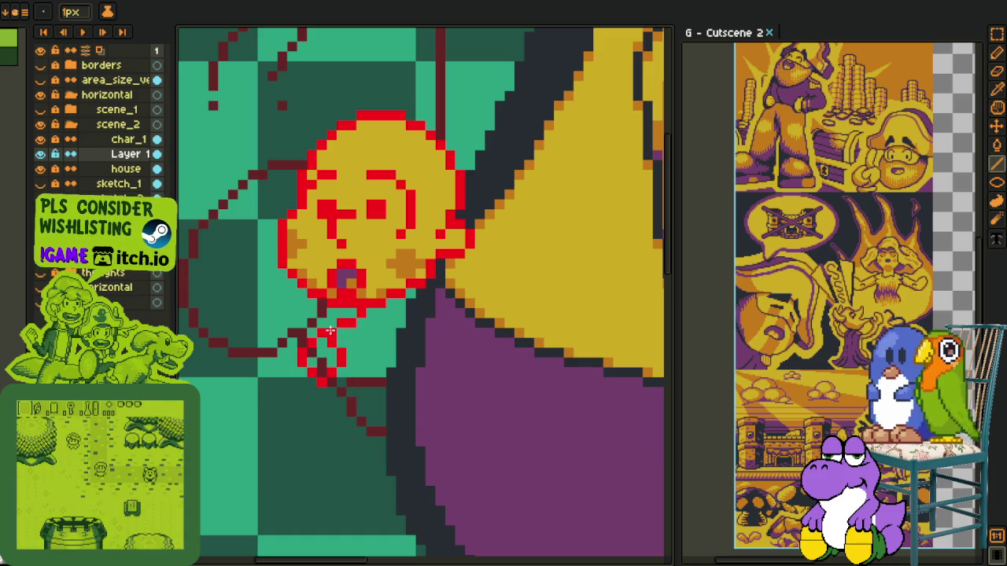
{"action": "key", "text": "q"}
{"action": "left_click_drag", "start_coordinate": [264, 397], "coordinate": [409, 331]}
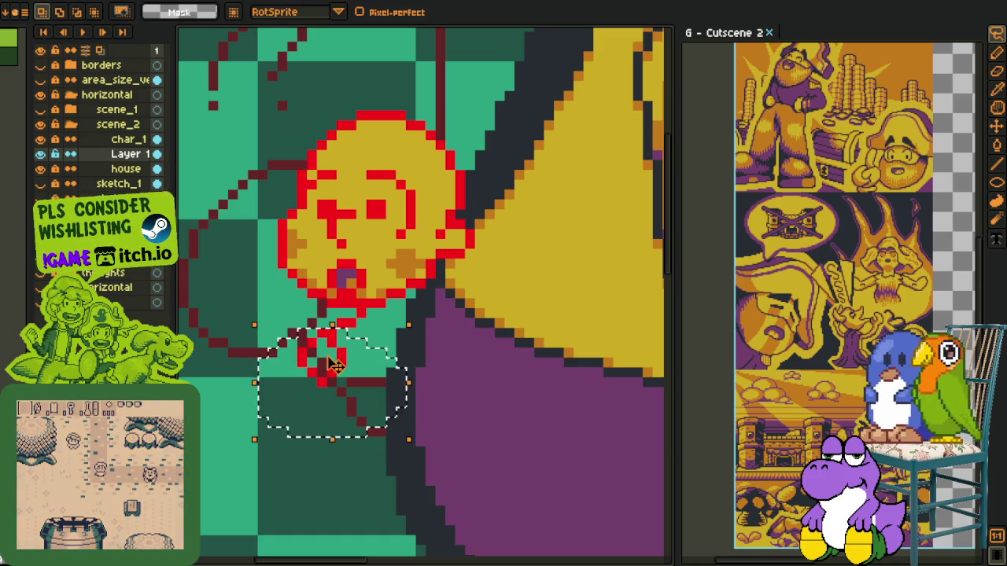
{"action": "key", "text": "ctrl+d"}
Extend the red body line down-left from the neck, undoing two stray pixels.
{"action": "key", "text": "l"}
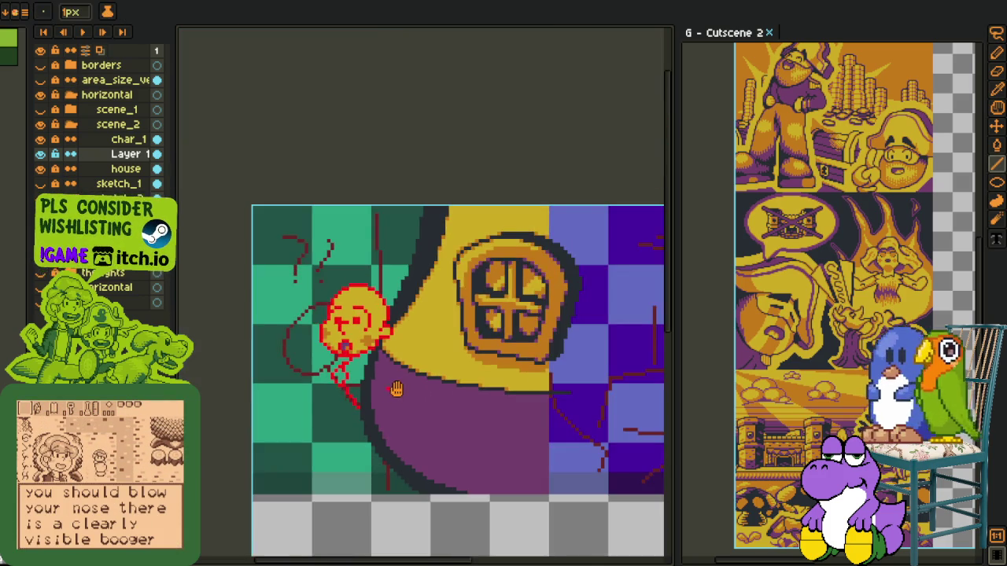
{"action": "scroll", "coordinate": [373, 384], "scroll_direction": "down", "scroll_amount": 3}
{"action": "scroll", "coordinate": [372, 384], "scroll_direction": "up", "scroll_amount": 2}
{"action": "scroll", "coordinate": [358, 373], "scroll_direction": "up", "scroll_amount": 1}
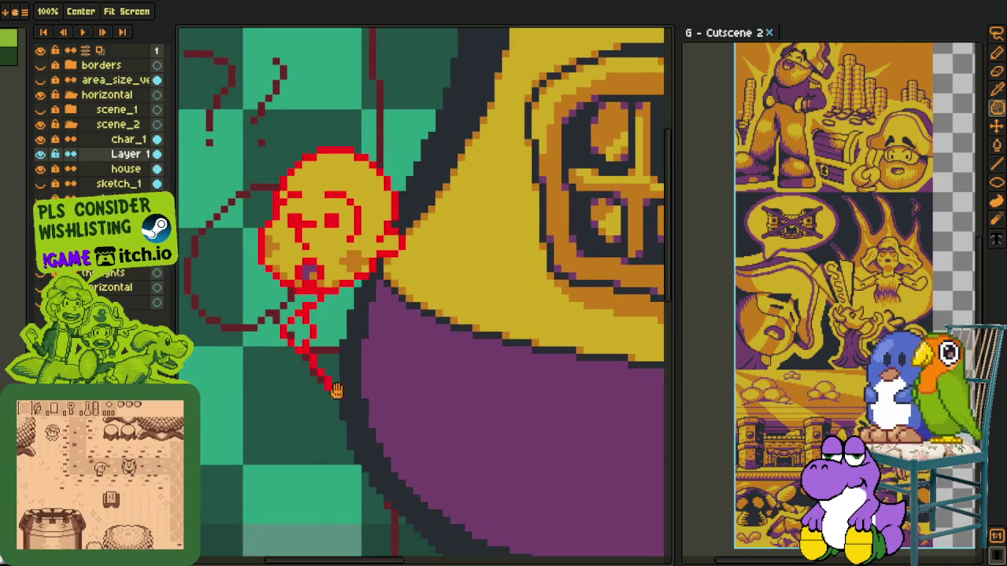
{"action": "scroll", "coordinate": [344, 363], "scroll_direction": "up", "scroll_amount": 1}
{"action": "scroll", "coordinate": [344, 363], "scroll_direction": "down", "scroll_amount": 2}
{"action": "scroll", "coordinate": [333, 375], "scroll_direction": "up", "scroll_amount": 1}
{"action": "scroll", "coordinate": [333, 370], "scroll_direction": "up", "scroll_amount": 1}
{"action": "scroll", "coordinate": [353, 428], "scroll_direction": "up", "scroll_amount": 1}
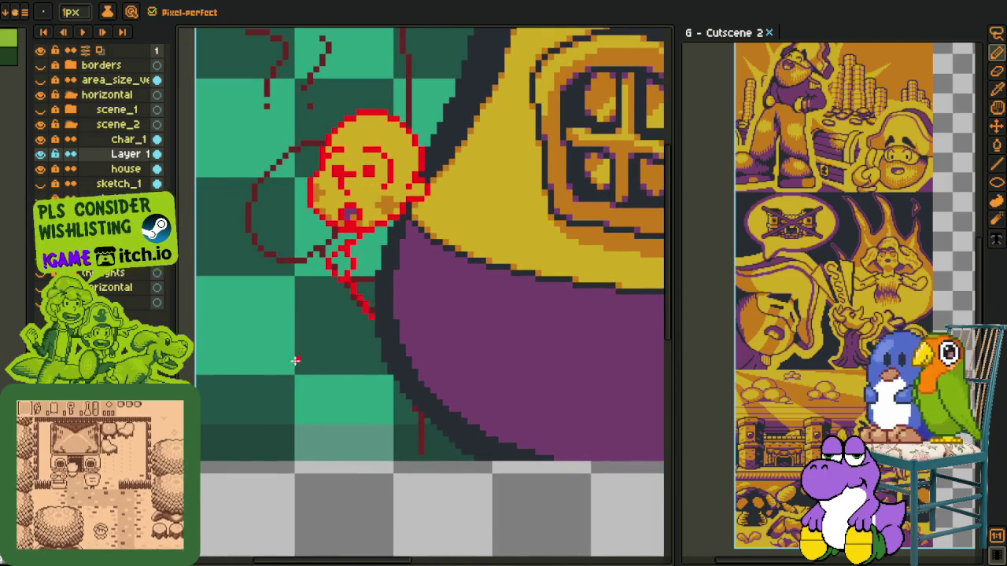
{"action": "scroll", "coordinate": [322, 350], "scroll_direction": "up", "scroll_amount": 1}
{"action": "scroll", "coordinate": [366, 341], "scroll_direction": "up", "scroll_amount": 1}
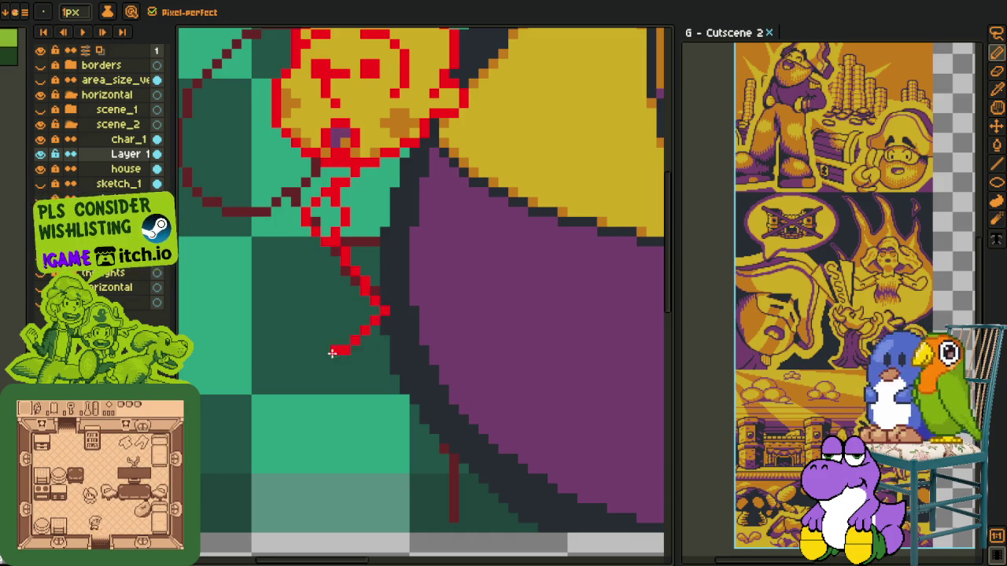
{"action": "left_click_drag", "start_coordinate": [305, 389], "coordinate": [388, 314]}
{"action": "key", "text": "ctrl+z"}
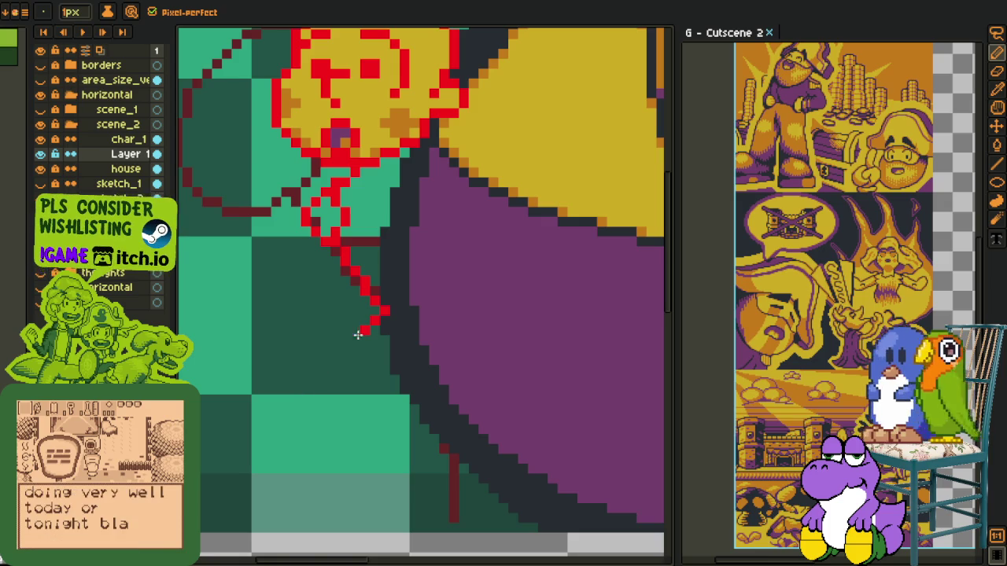
Draw red diagonal lines for the legs beneath the body.
{"action": "key", "text": "l"}
{"action": "mouse_move", "coordinate": [376, 316]}
{"action": "left_mouse_down"}
{"action": "mouse_move", "coordinate": [300, 383]}
{"action": "mouse_move", "coordinate": [324, 450]}
{"action": "mouse_move", "coordinate": [327, 438]}
{"action": "mouse_move", "coordinate": [345, 469]}
{"action": "left_mouse_up"}
{"action": "mouse_move", "coordinate": [410, 377]}
{"action": "left_mouse_down"}
{"action": "mouse_move", "coordinate": [373, 408]}
{"action": "mouse_move", "coordinate": [375, 463]}
{"action": "left_mouse_up"}
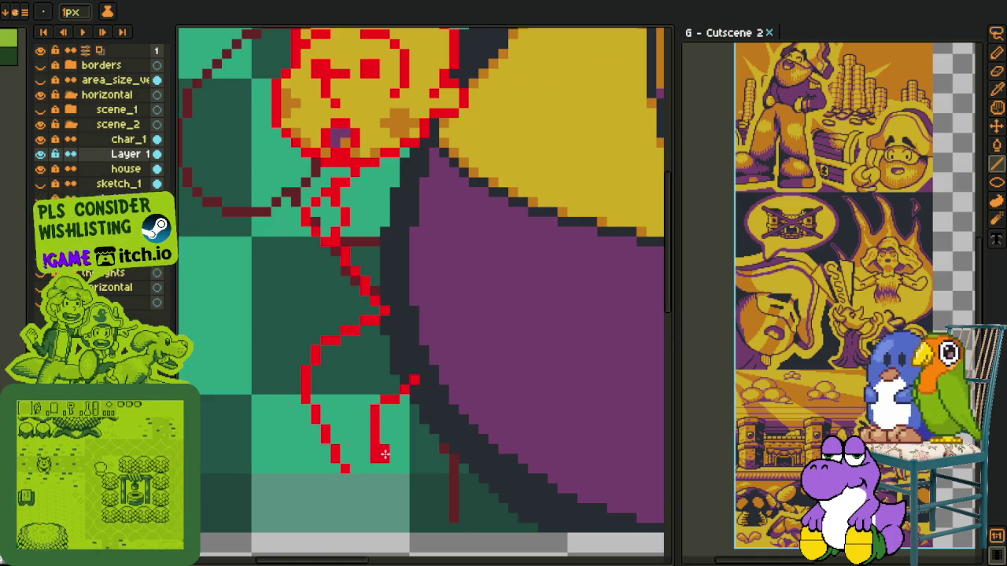
{"action": "scroll", "coordinate": [385, 452], "scroll_direction": "down", "scroll_amount": 2}
{"action": "scroll", "coordinate": [385, 453], "scroll_direction": "up", "scroll_amount": 1}
{"action": "scroll", "coordinate": [389, 446], "scroll_direction": "up", "scroll_amount": 1}
Reposition the lower-leg pixels with freehand selections and commit the moves.
{"action": "key", "text": "q"}
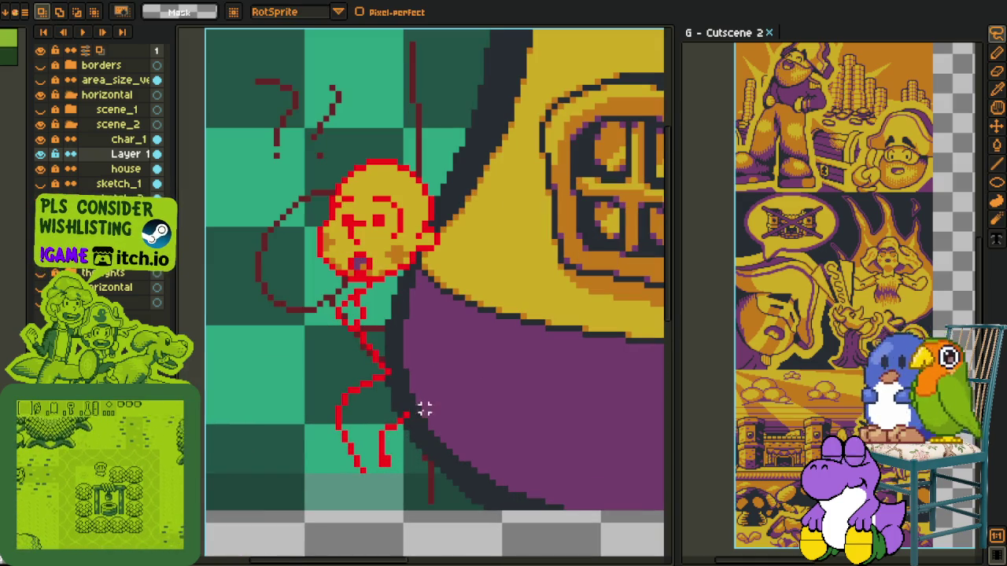
{"action": "mouse_move", "coordinate": [427, 398]}
{"action": "left_mouse_down"}
{"action": "mouse_move", "coordinate": [440, 484]}
{"action": "mouse_move", "coordinate": [400, 411]}
{"action": "left_mouse_up"}
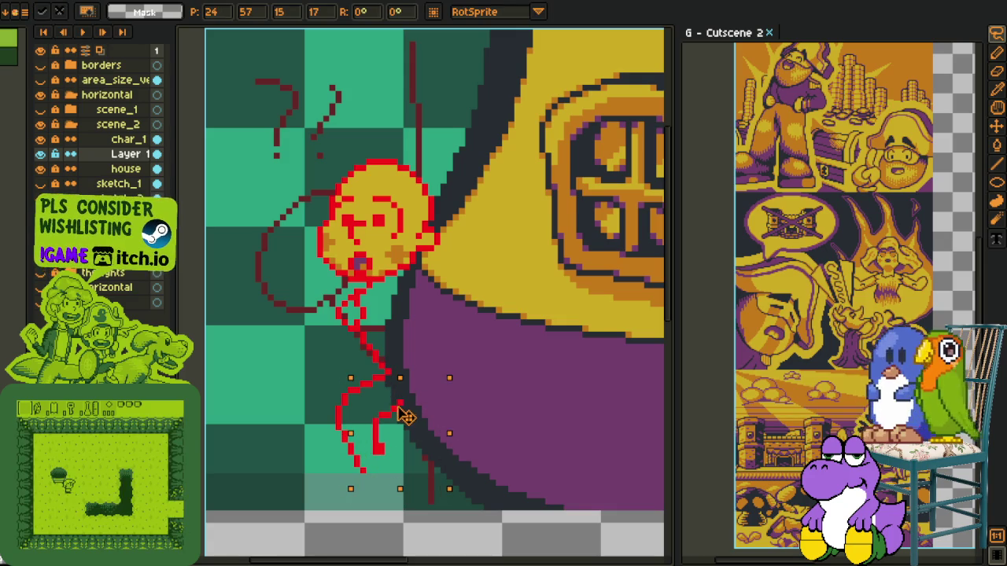
{"action": "left_click", "coordinate": [369, 391]}
{"action": "mouse_move", "coordinate": [398, 370]}
{"action": "left_mouse_down"}
{"action": "mouse_move", "coordinate": [338, 543]}
{"action": "mouse_move", "coordinate": [542, 346]}
{"action": "left_mouse_up"}
{"action": "mouse_move", "coordinate": [373, 413]}
{"action": "left_mouse_down"}
{"action": "mouse_move", "coordinate": [377, 389]}
{"action": "mouse_move", "coordinate": [360, 400]}
{"action": "mouse_move", "coordinate": [382, 359]}
{"action": "mouse_move", "coordinate": [490, 432]}
{"action": "mouse_move", "coordinate": [511, 480]}
{"action": "left_mouse_up"}
{"action": "left_click", "coordinate": [381, 383]}
{"action": "left_click_drag", "start_coordinate": [411, 417], "coordinate": [415, 404]}
{"action": "left_click", "coordinate": [505, 301]}
{"action": "scroll", "coordinate": [445, 338], "scroll_direction": "down", "scroll_amount": 1}
{"action": "scroll", "coordinate": [445, 339], "scroll_direction": "up", "scroll_amount": 1}
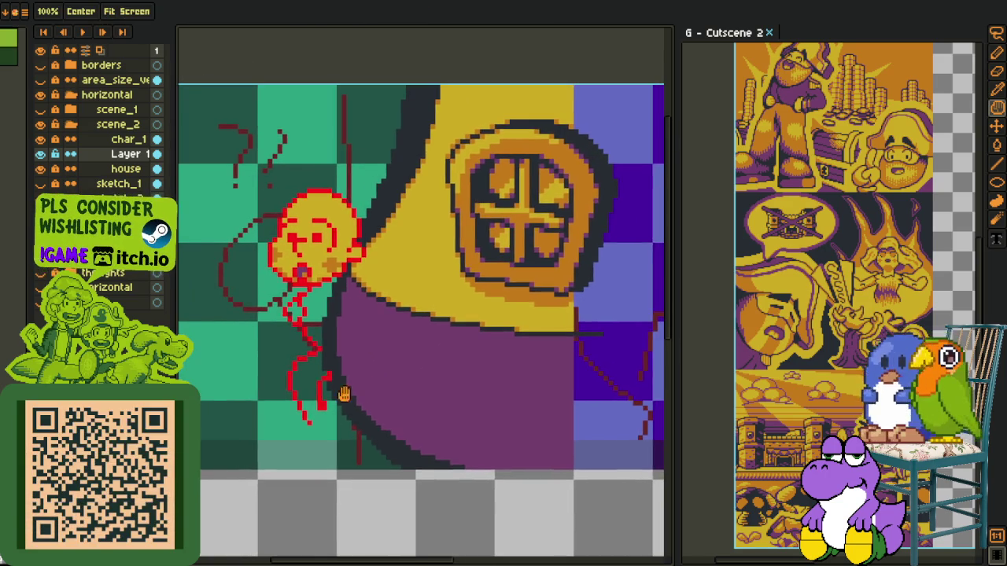
{"action": "scroll", "coordinate": [315, 354], "scroll_direction": "up", "scroll_amount": 1}
Draw a closed red foot outline at the leg tip, then bring up Layer 1's layer actions.
{"action": "key", "text": "e"}
{"action": "key", "text": "alt"}
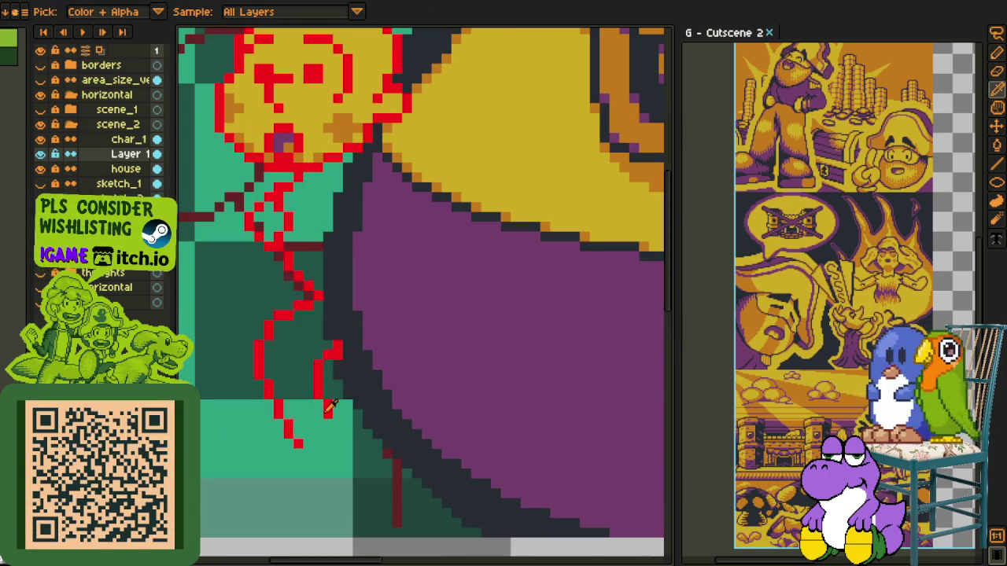
{"action": "key", "text": "alt"}
{"action": "mouse_move", "coordinate": [297, 444]}
{"action": "left_mouse_down"}
{"action": "mouse_move", "coordinate": [285, 444]}
{"action": "mouse_move", "coordinate": [277, 488]}
{"action": "mouse_move", "coordinate": [321, 365]}
{"action": "mouse_move", "coordinate": [307, 400]}
{"action": "left_mouse_up"}
{"action": "key", "text": "ctrl+z"}
{"action": "mouse_move", "coordinate": [392, 318]}
{"action": "left_mouse_down"}
{"action": "mouse_move", "coordinate": [366, 409]}
{"action": "mouse_move", "coordinate": [315, 418]}
{"action": "left_mouse_up"}
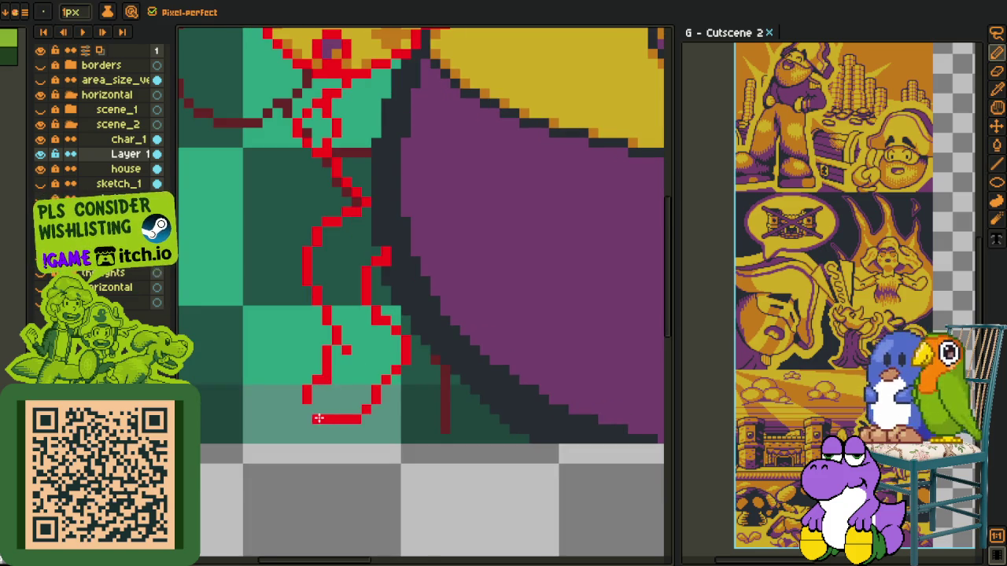
{"action": "scroll", "coordinate": [311, 416], "scroll_direction": "up", "scroll_amount": 1}
{"action": "mouse_move", "coordinate": [375, 409]}
{"action": "left_mouse_down"}
{"action": "mouse_move", "coordinate": [391, 398]}
{"action": "mouse_move", "coordinate": [360, 420]}
{"action": "left_mouse_up"}
{"action": "scroll", "coordinate": [368, 410], "scroll_direction": "down", "scroll_amount": 3}
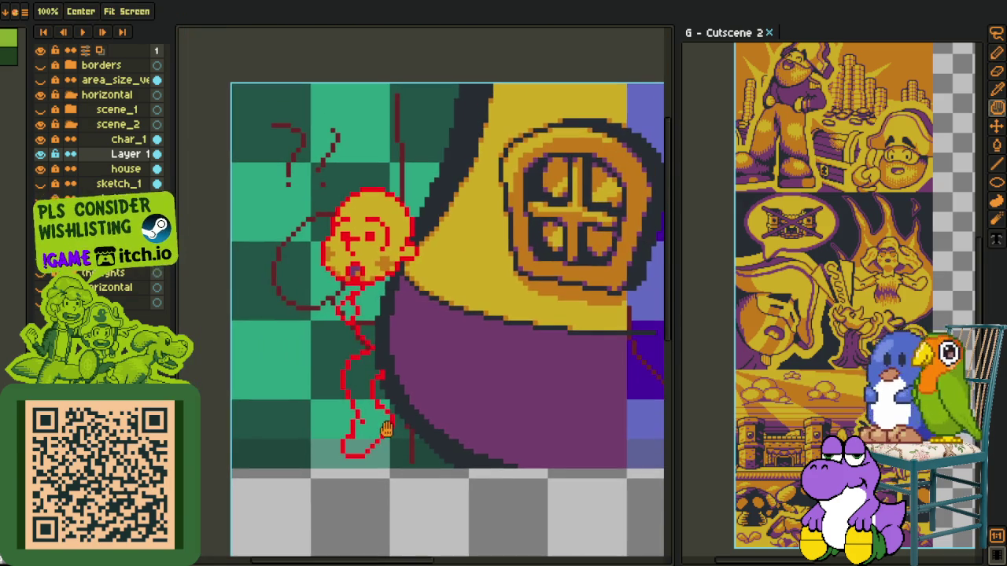
{"action": "key", "text": "o"}
{"action": "scroll", "coordinate": [389, 427], "scroll_direction": "down", "scroll_amount": 2}
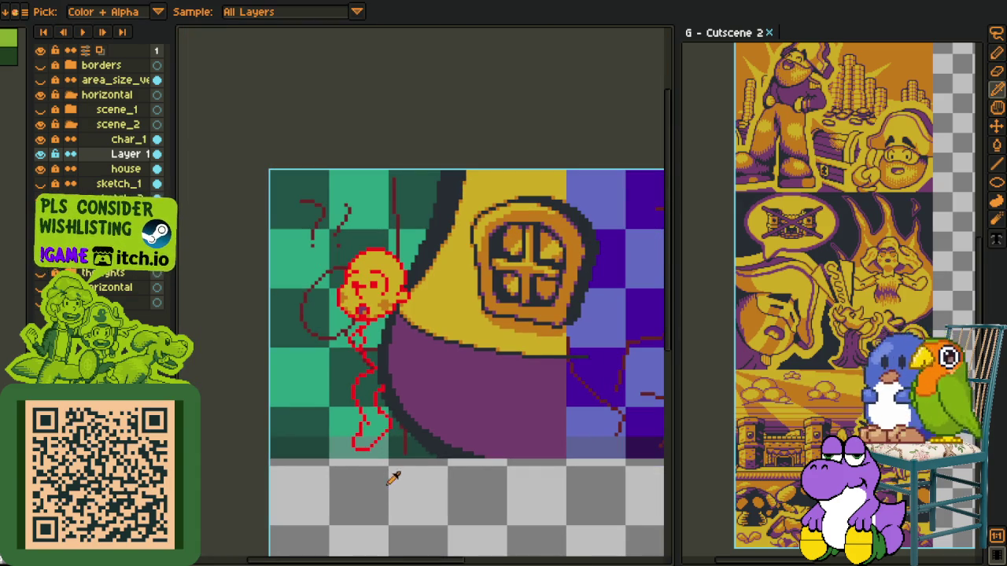
{"action": "scroll", "coordinate": [387, 406], "scroll_direction": "up", "scroll_amount": 2}
{"action": "scroll", "coordinate": [358, 354], "scroll_direction": "up", "scroll_amount": 1}
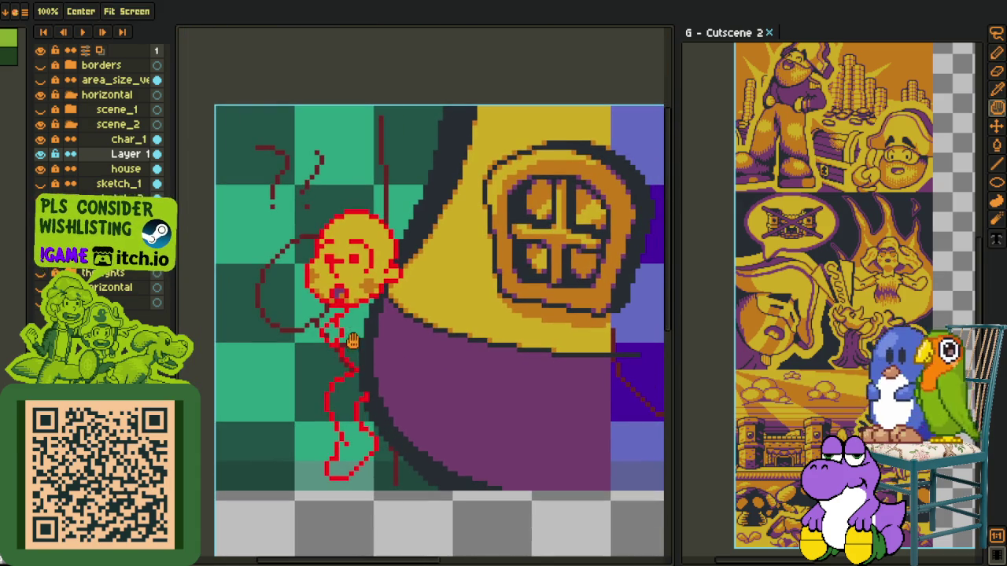
{"action": "scroll", "coordinate": [328, 332], "scroll_direction": "up", "scroll_amount": 2}
{"action": "right_click", "coordinate": [134, 158]}
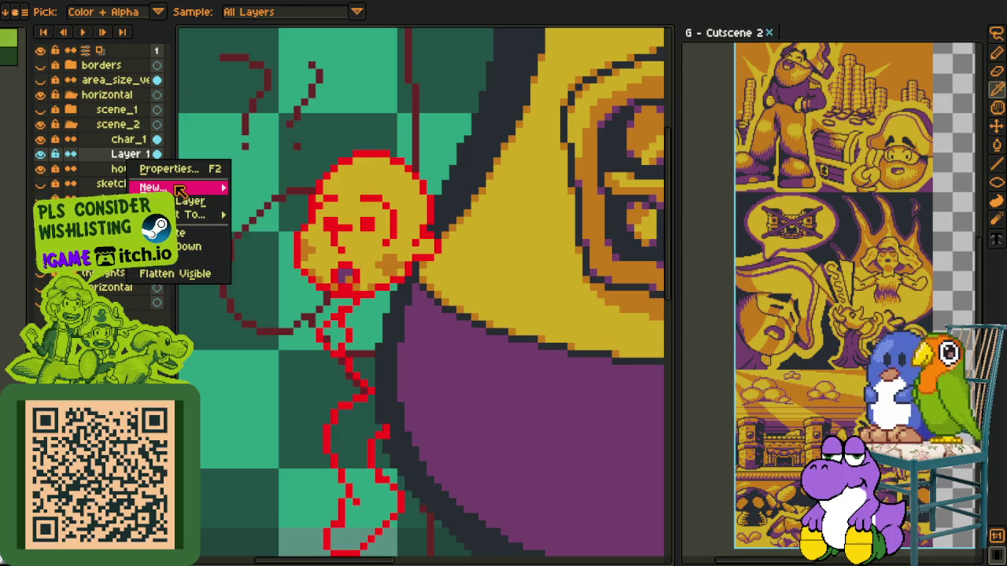
Add a new layer above Layer 1 and draw the white handheld object beside the figure.
{"action": "mouse_move", "coordinate": [169, 188]}
{"action": "left_click", "coordinate": [276, 191]}
{"action": "key", "text": "b"}
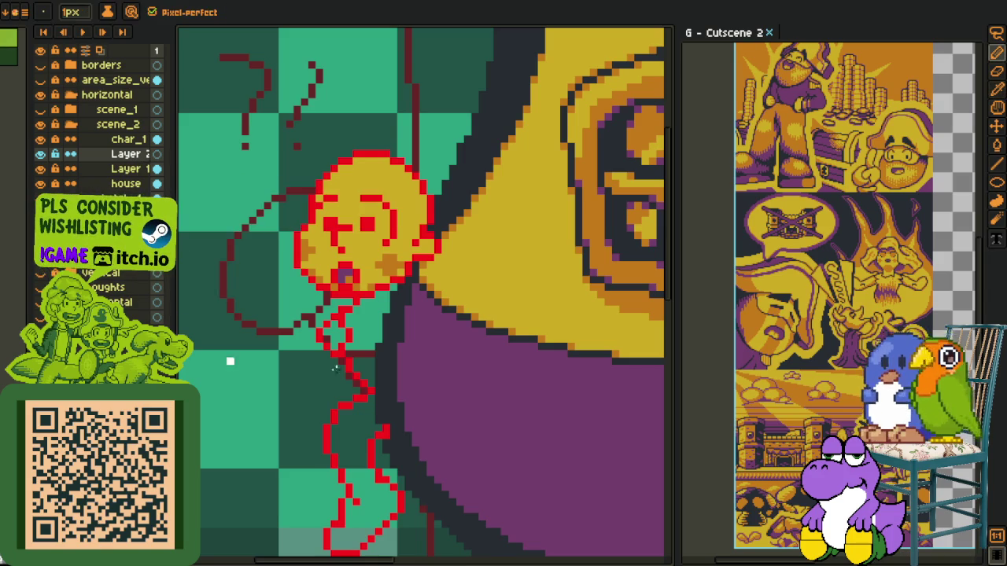
{"action": "scroll", "coordinate": [386, 354], "scroll_direction": "up", "scroll_amount": 1}
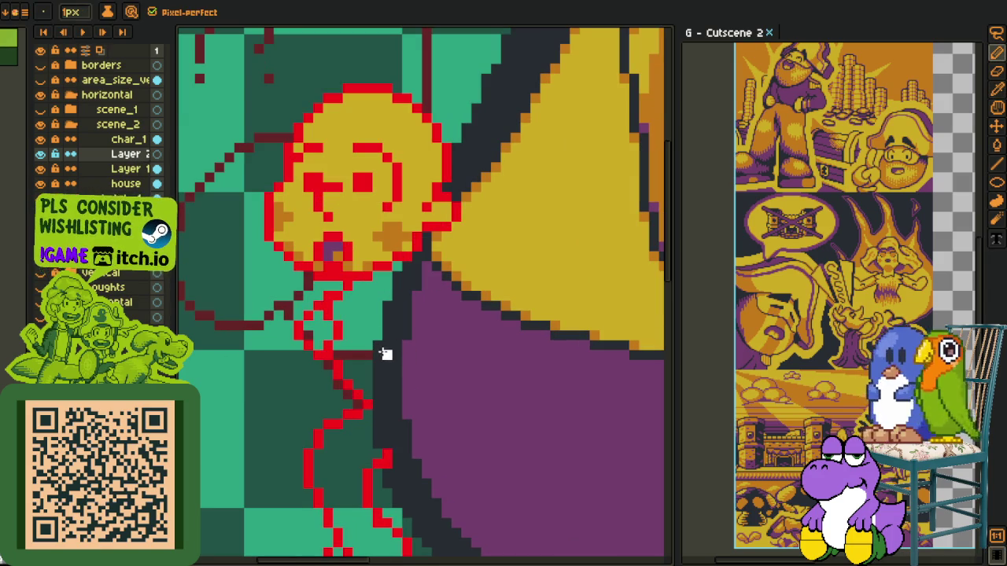
{"action": "mouse_move", "coordinate": [386, 334]}
{"action": "left_mouse_down"}
{"action": "mouse_move", "coordinate": [431, 325]}
{"action": "mouse_move", "coordinate": [453, 369]}
{"action": "left_mouse_up"}
{"action": "scroll", "coordinate": [431, 325], "scroll_direction": "up", "scroll_amount": 1}
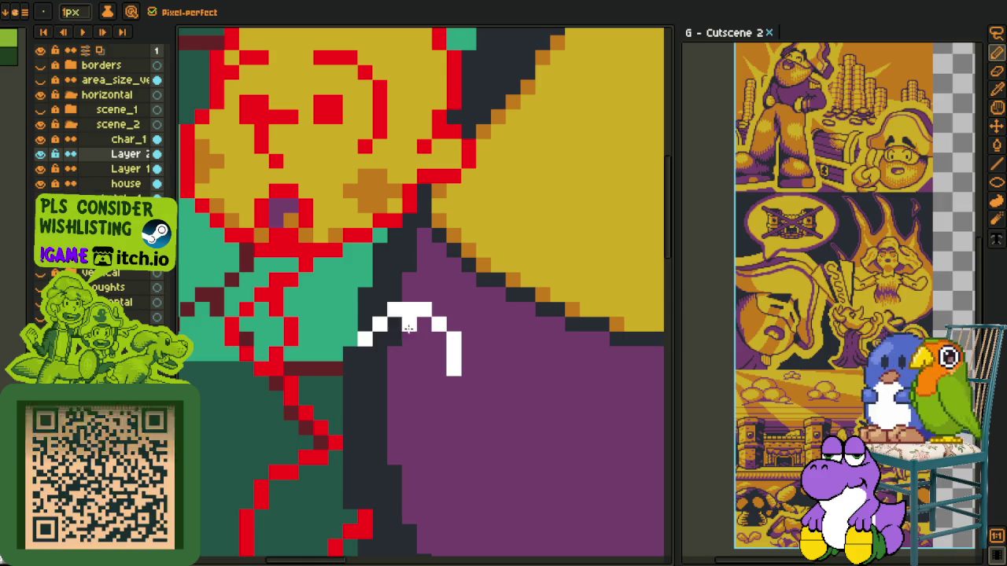
{"action": "left_click_drag", "start_coordinate": [390, 326], "coordinate": [407, 419]}
{"action": "mouse_move", "coordinate": [377, 328]}
{"action": "left_mouse_down"}
{"action": "mouse_move", "coordinate": [407, 418]}
{"action": "mouse_move", "coordinate": [422, 428]}
{"action": "mouse_move", "coordinate": [455, 379]}
{"action": "mouse_move", "coordinate": [439, 409]}
{"action": "left_mouse_up"}
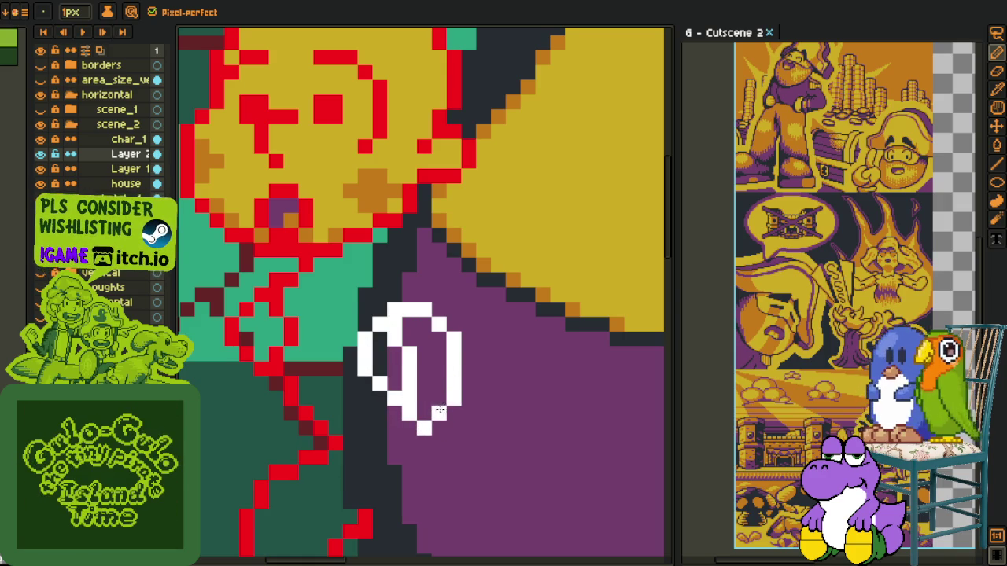
{"action": "left_click", "coordinate": [425, 427]}
{"action": "scroll", "coordinate": [420, 393], "scroll_direction": "down", "scroll_amount": 2}
{"action": "scroll", "coordinate": [381, 402], "scroll_direction": "up", "scroll_amount": 1}
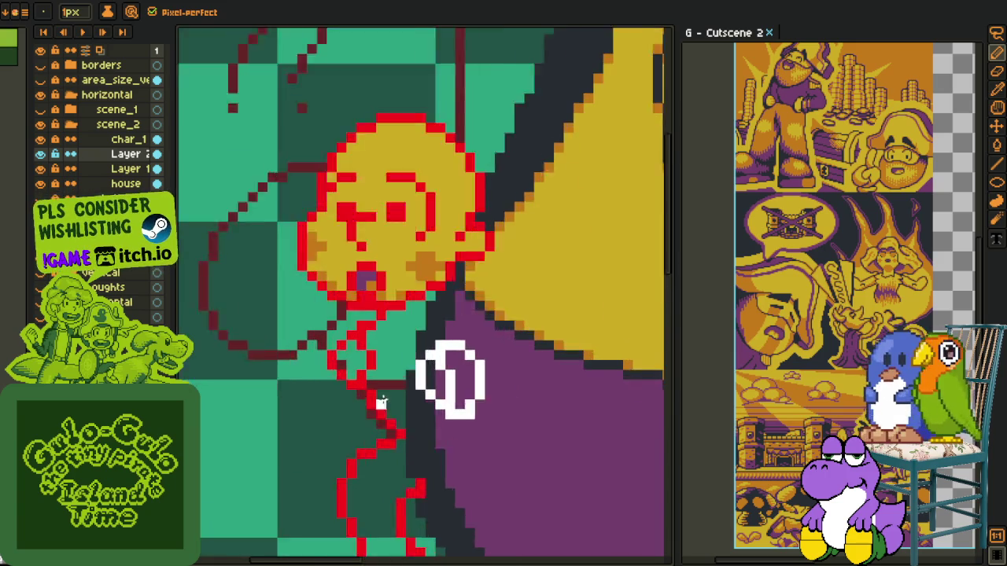
{"action": "scroll", "coordinate": [381, 403], "scroll_direction": "up", "scroll_amount": 1}
Draw white straight arm lines from the red figure to the object, then show the area size guide.
{"action": "key", "text": "l"}
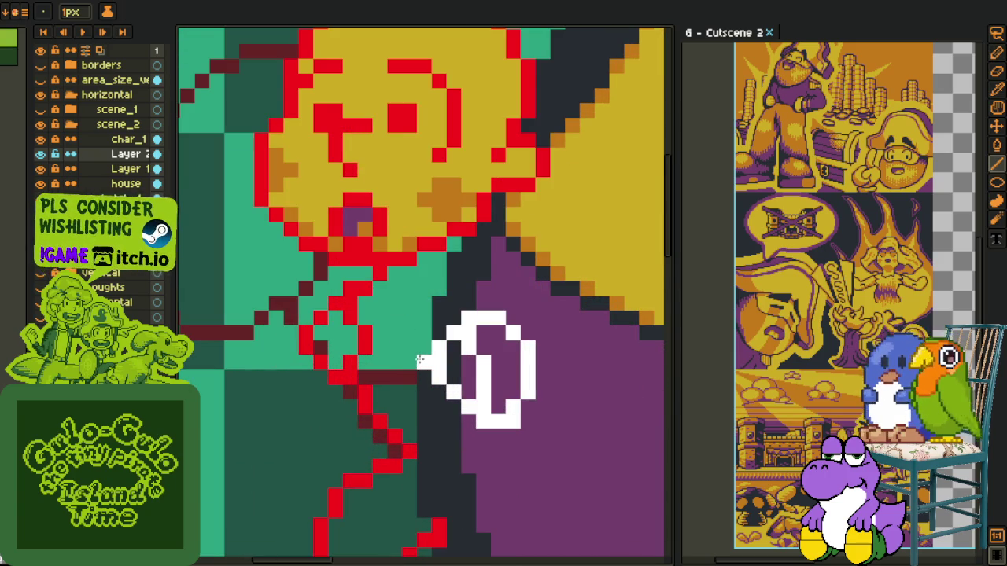
{"action": "mouse_move", "coordinate": [425, 360]}
{"action": "left_mouse_down"}
{"action": "mouse_move", "coordinate": [395, 395]}
{"action": "mouse_move", "coordinate": [360, 324]}
{"action": "mouse_move", "coordinate": [377, 374]}
{"action": "left_mouse_up"}
{"action": "key", "text": "b"}
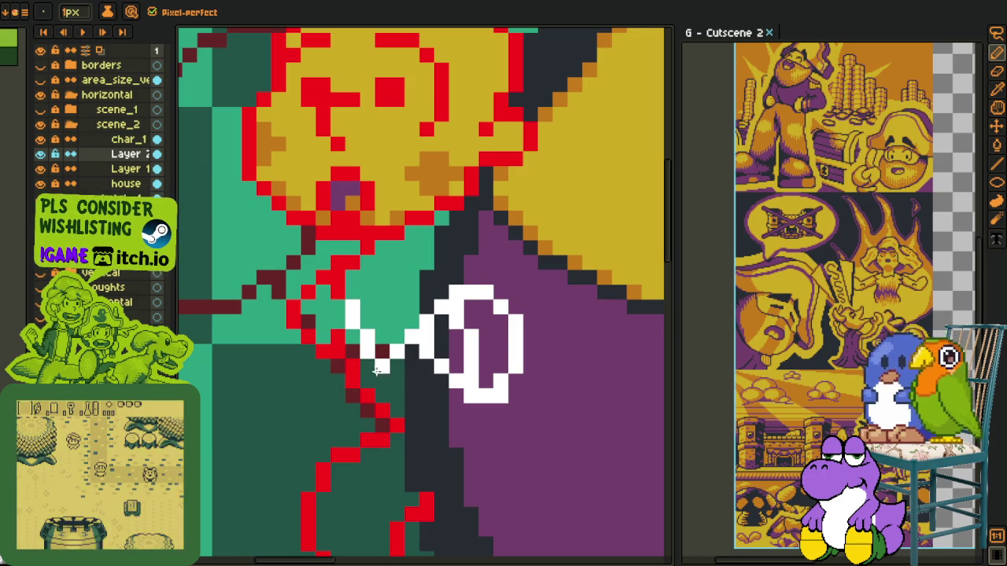
{"action": "key", "text": "l"}
{"action": "mouse_move", "coordinate": [291, 335]}
{"action": "left_mouse_down"}
{"action": "mouse_move", "coordinate": [365, 411]}
{"action": "mouse_move", "coordinate": [352, 412]}
{"action": "left_mouse_up"}
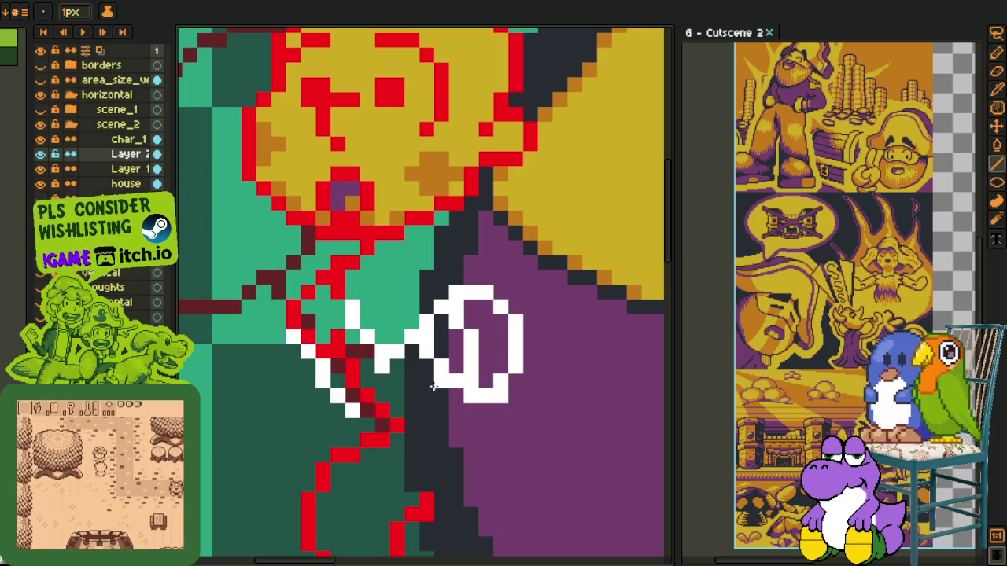
{"action": "scroll", "coordinate": [404, 401], "scroll_direction": "down", "scroll_amount": 2}
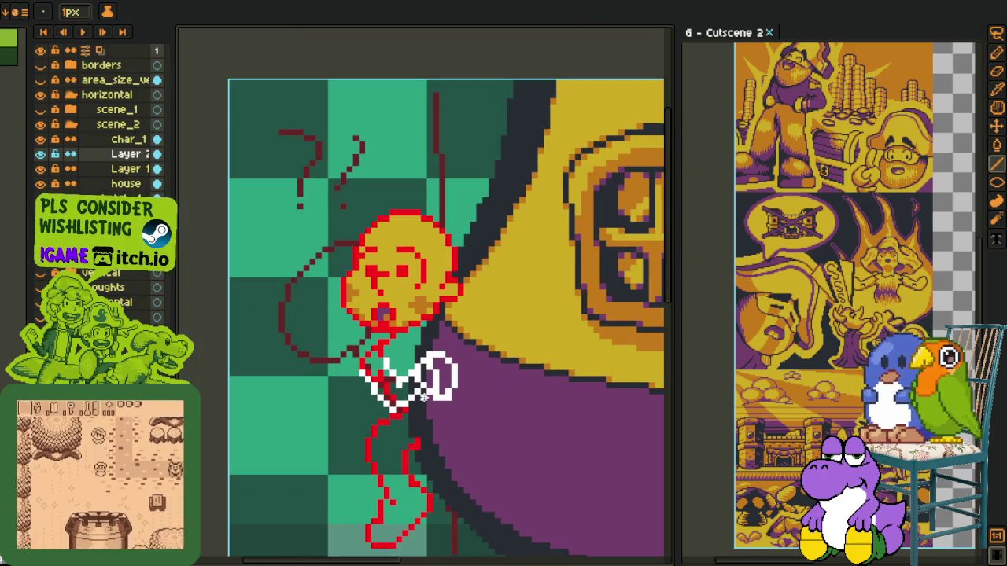
{"action": "scroll", "coordinate": [441, 387], "scroll_direction": "up", "scroll_amount": 1}
{"action": "scroll", "coordinate": [425, 397], "scroll_direction": "up", "scroll_amount": 1}
{"action": "key", "text": "b"}
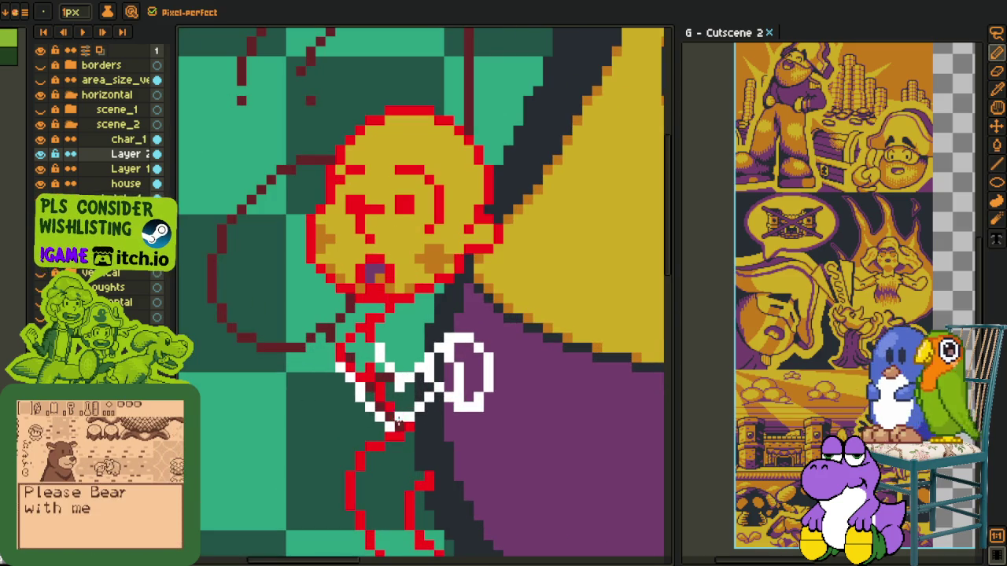
{"action": "scroll", "coordinate": [402, 414], "scroll_direction": "down", "scroll_amount": 1}
{"action": "key", "text": "i"}
{"action": "scroll", "coordinate": [414, 268], "scroll_direction": "down", "scroll_amount": 1}
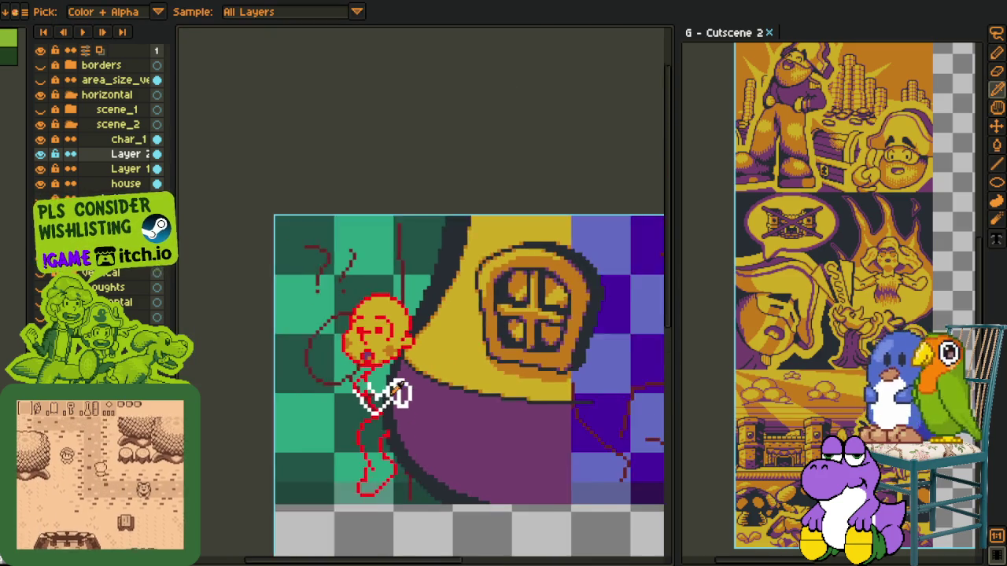
{"action": "scroll", "coordinate": [414, 268], "scroll_direction": "down", "scroll_amount": 1}
{"action": "scroll", "coordinate": [376, 390], "scroll_direction": "up", "scroll_amount": 2}
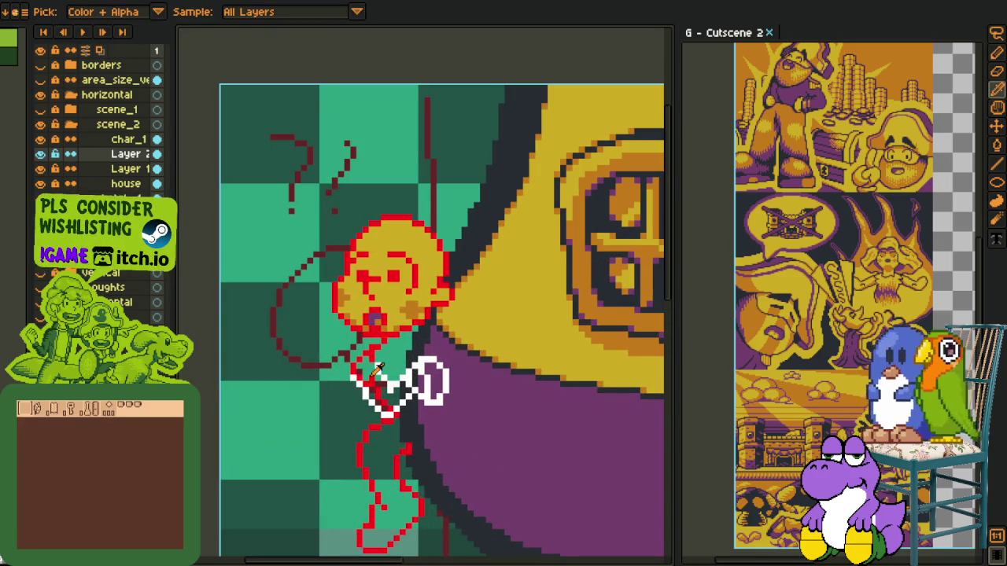
{"action": "scroll", "coordinate": [376, 370], "scroll_direction": "down", "scroll_amount": 1}
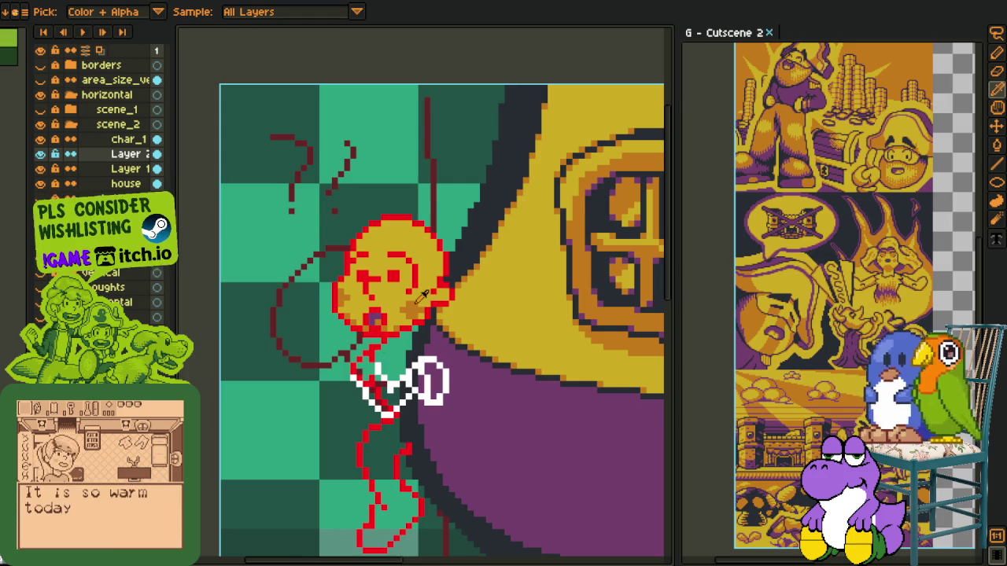
{"action": "scroll", "coordinate": [376, 370], "scroll_direction": "down", "scroll_amount": 1}
{"action": "left_click", "coordinate": [40, 79]}
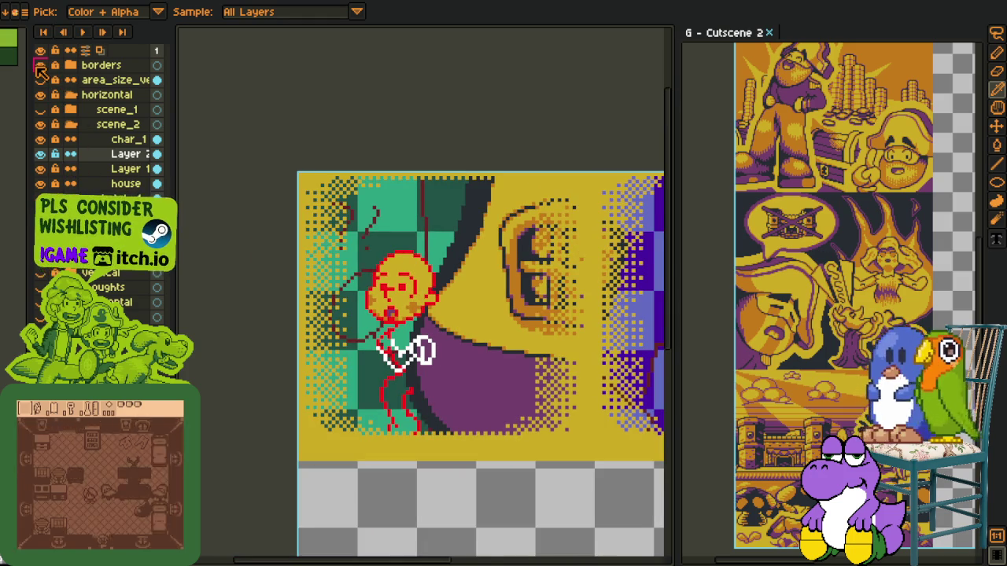
Hide the size guide, borders, scene_2 and sketch_3 layers, and show the sketch_2 Evil Pirate drawing.
{"action": "left_click", "coordinate": [40, 79]}
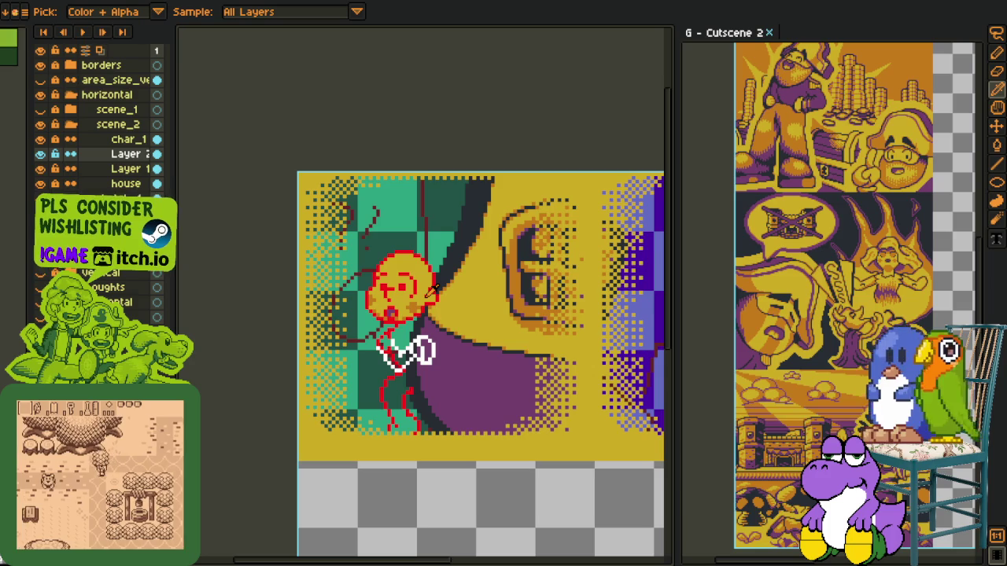
{"action": "left_click", "coordinate": [40, 65]}
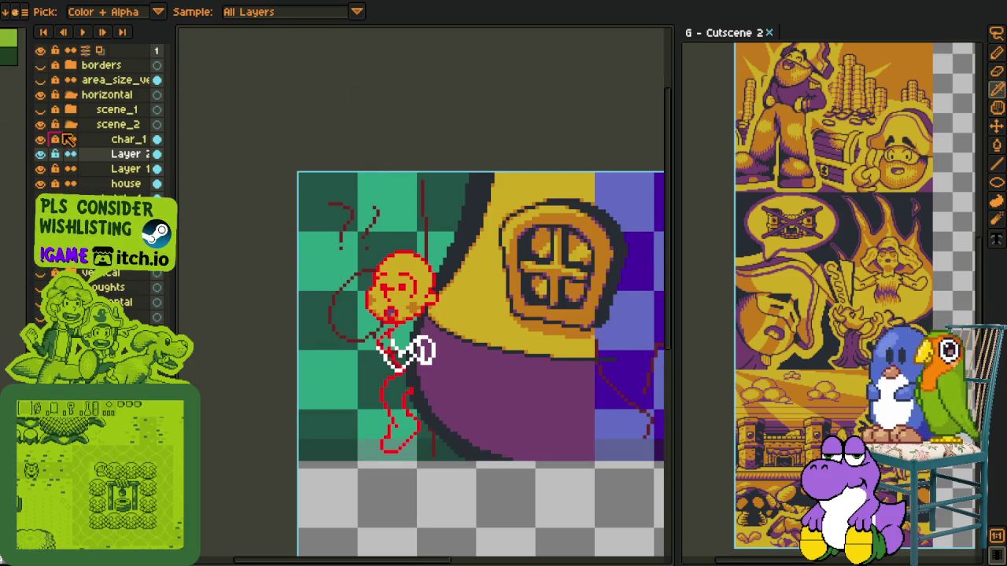
{"action": "left_click", "coordinate": [56, 125]}
{"action": "left_click", "coordinate": [70, 124]}
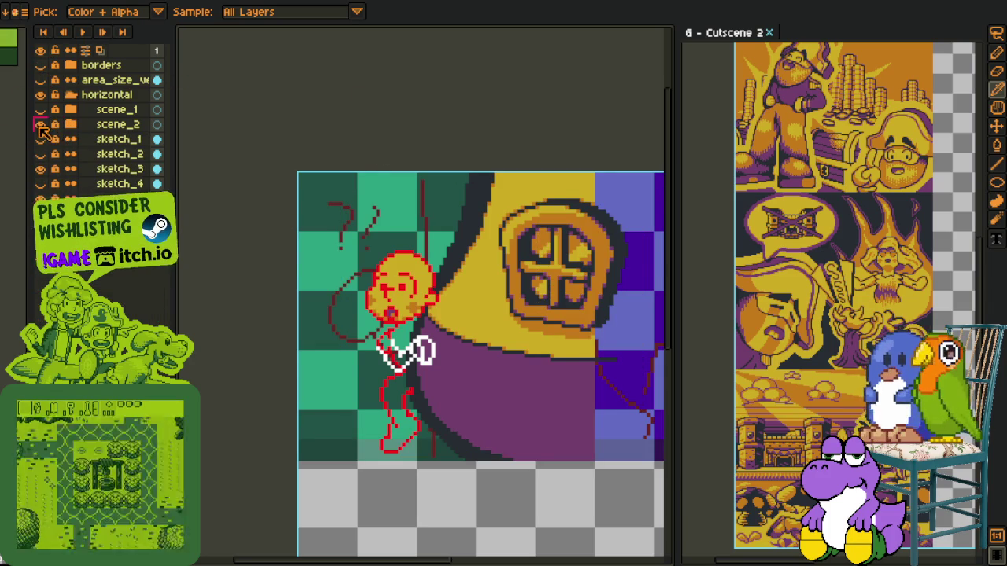
{"action": "left_click", "coordinate": [40, 124]}
{"action": "left_click", "coordinate": [40, 154]}
{"action": "left_click", "coordinate": [40, 168]}
{"action": "left_click_drag", "start_coordinate": [427, 326], "coordinate": [362, 317]}
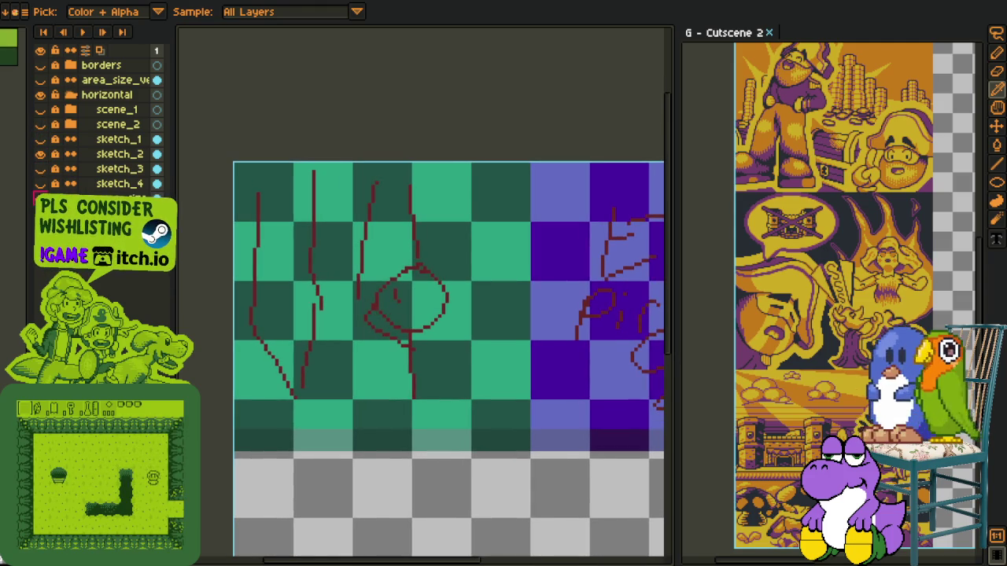
{"action": "scroll", "coordinate": [459, 293], "scroll_direction": "down", "scroll_amount": 2}
{"action": "scroll", "coordinate": [433, 310], "scroll_direction": "down", "scroll_amount": 1}
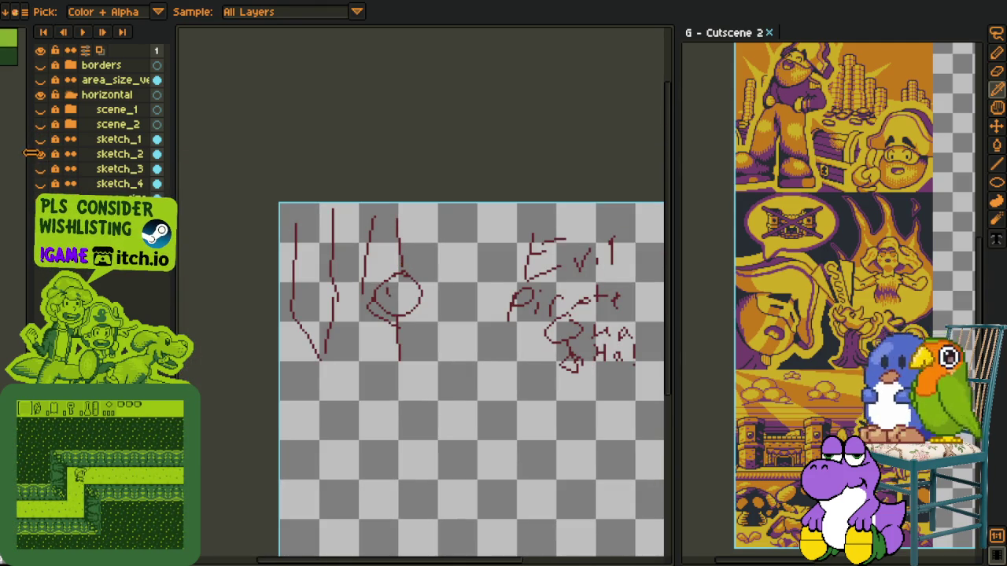
Hide sketch_2 again, restore and expand scene_2, and save the cutscene file.
{"action": "left_click", "coordinate": [40, 154]}
{"action": "left_click", "coordinate": [40, 124]}
{"action": "left_click", "coordinate": [70, 125]}
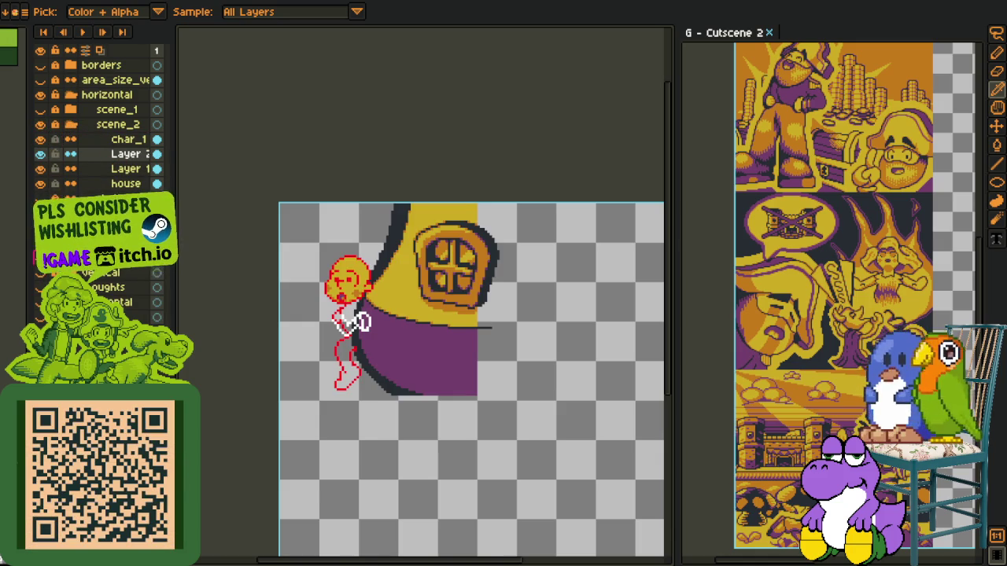
{"action": "key", "text": "ctrl+s"}
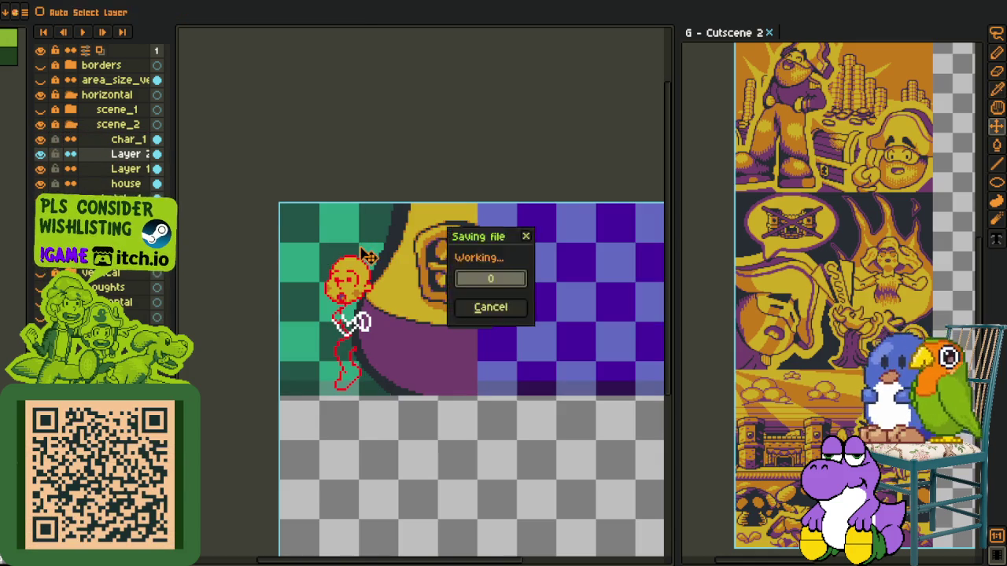